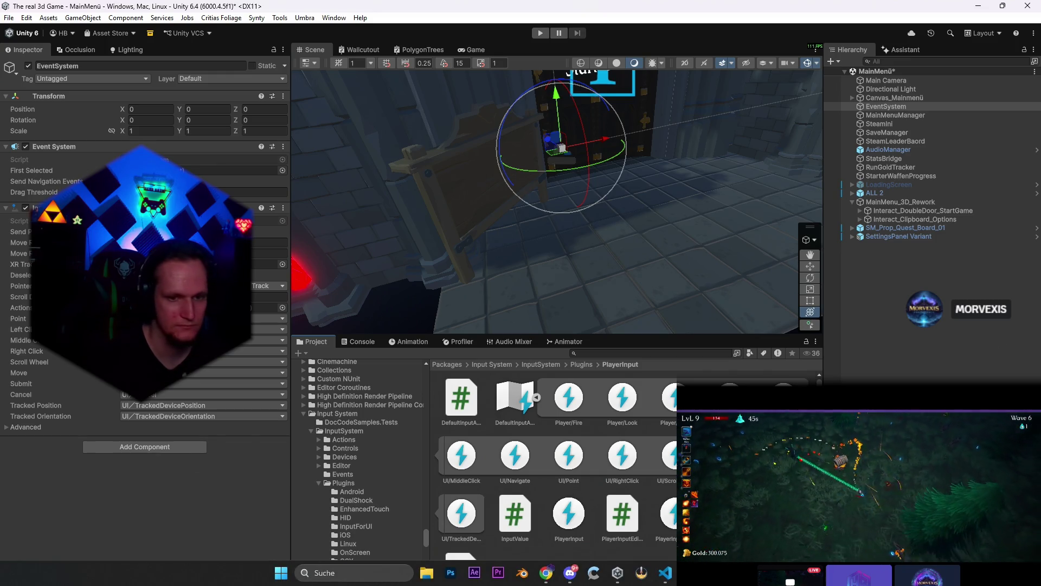
- Add a new note line ending in "perfomance" to Problem MONTAG.txt and return to Unity
key(alt+Tab)
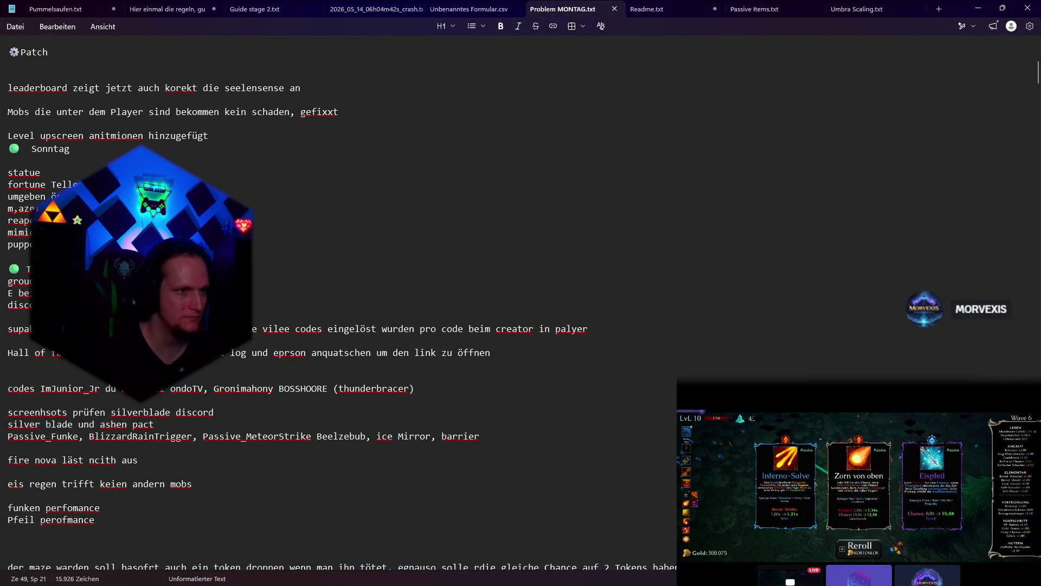
key(Return)
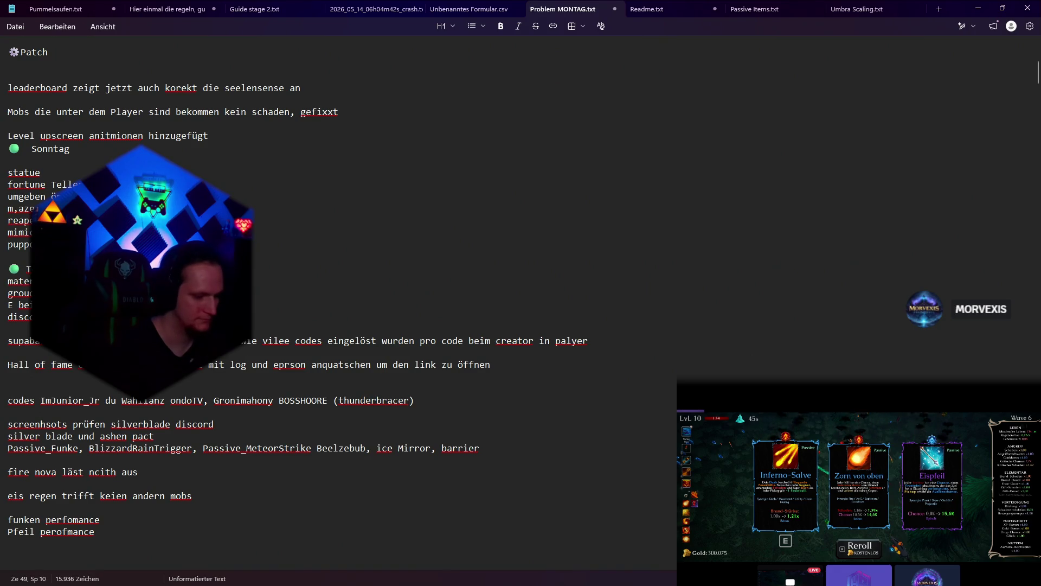
text(perfomance)
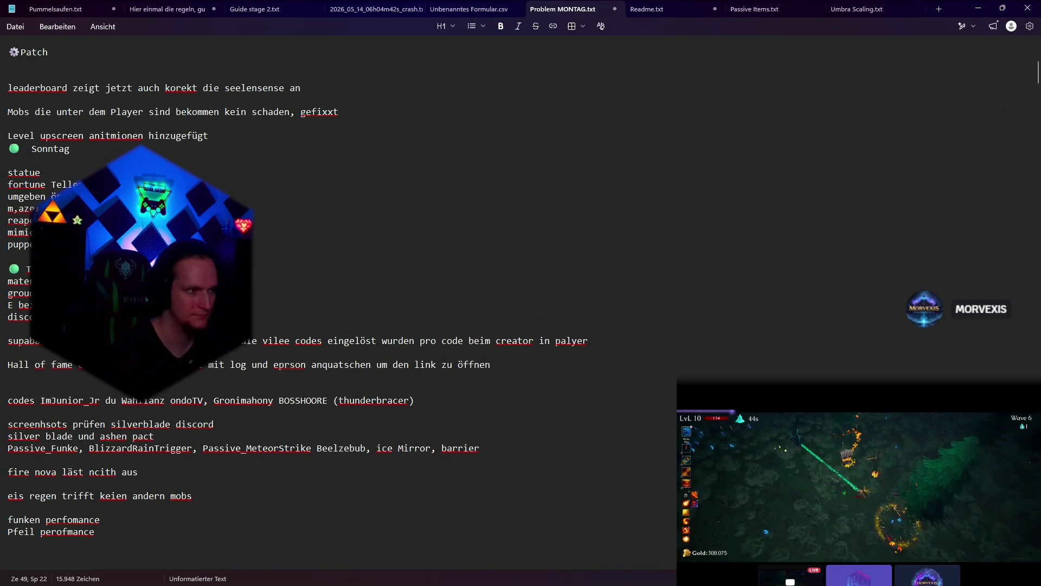
key(alt+Tab)
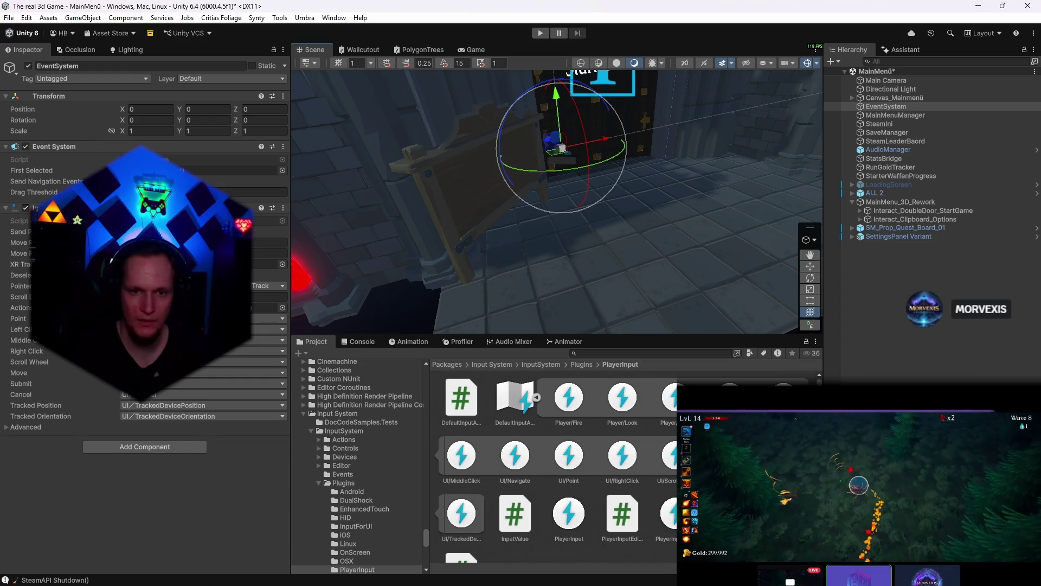
key(shift+d)
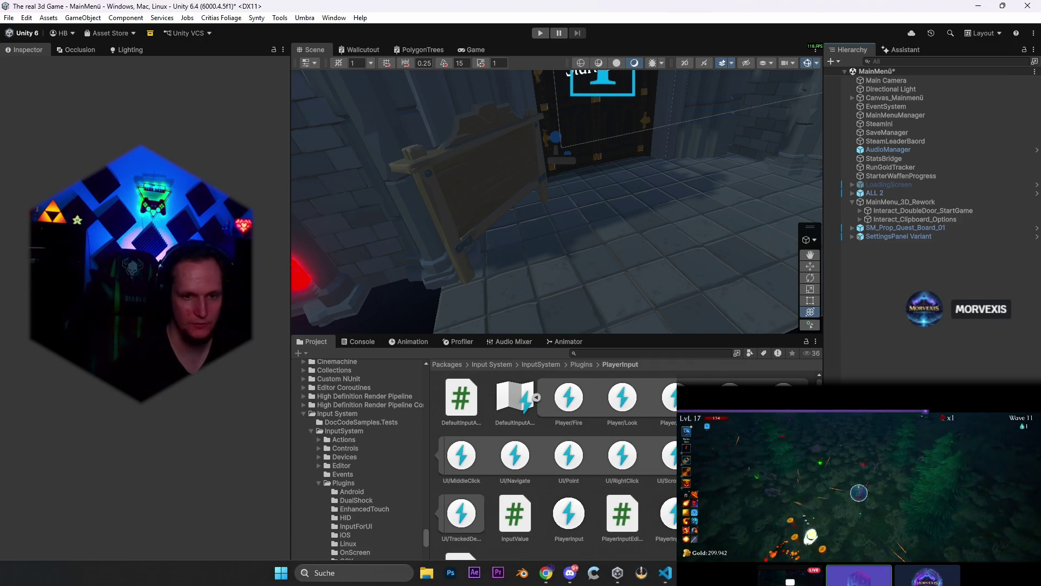
- Add the "Pfeil perofmance" note line in Problem MONTAG.txt, then minimize Notepad
click(665, 572)
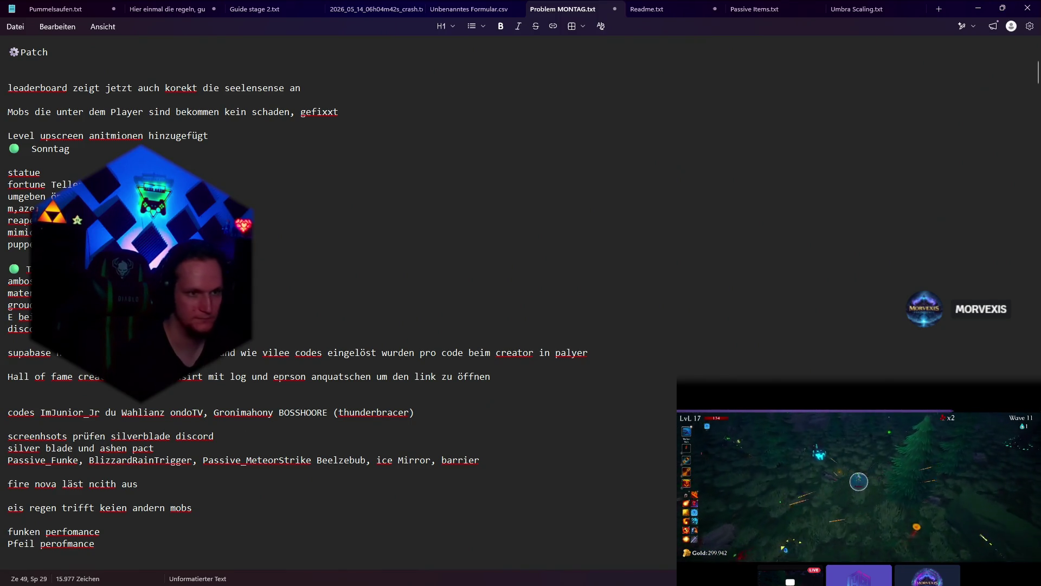
click(978, 9)
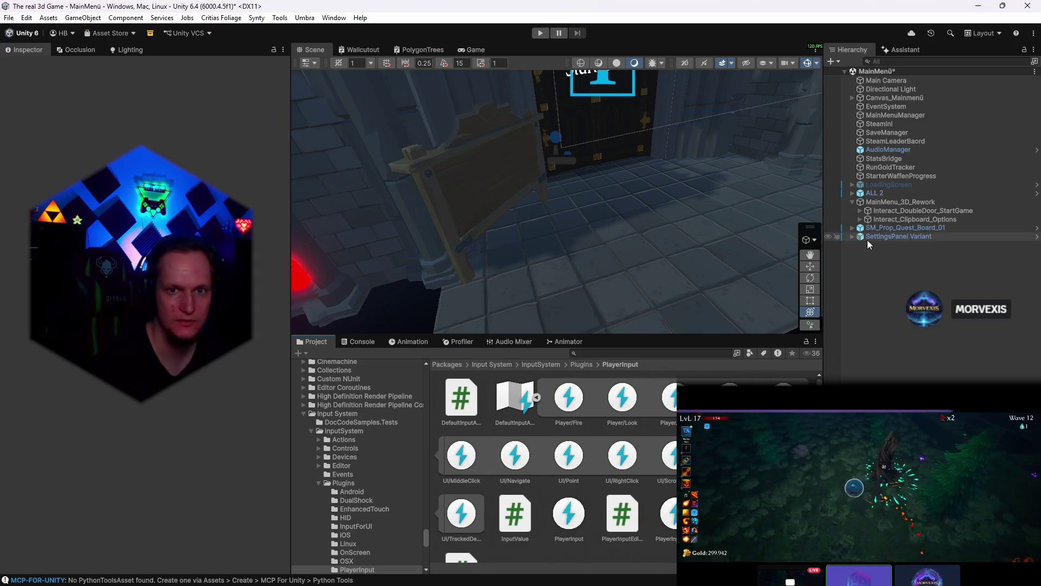
- Deactivate SettingsPanel Variant and playtest so the menu opens on the Start Game door
click(539, 33)
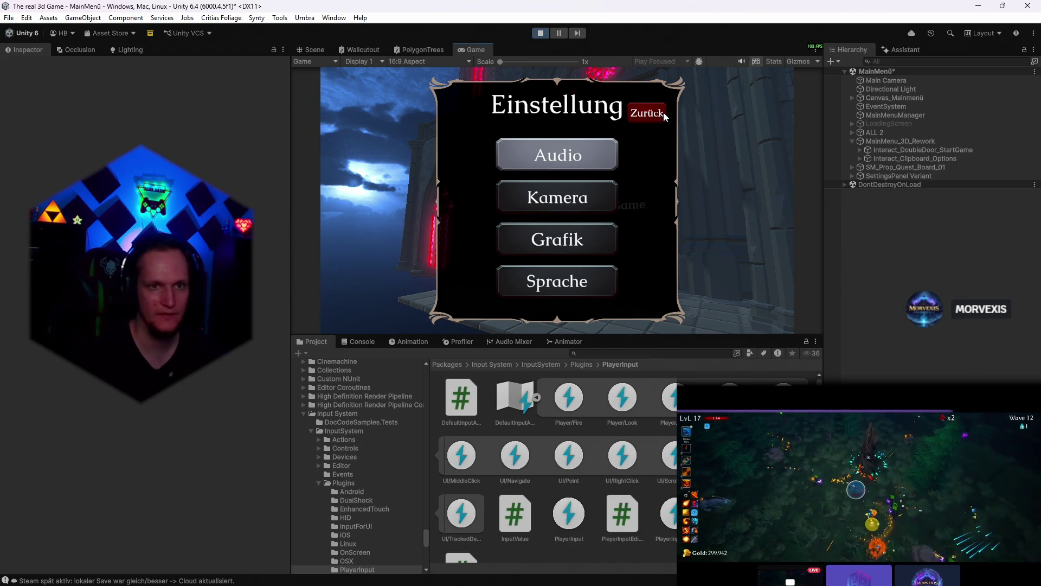
click(540, 32)
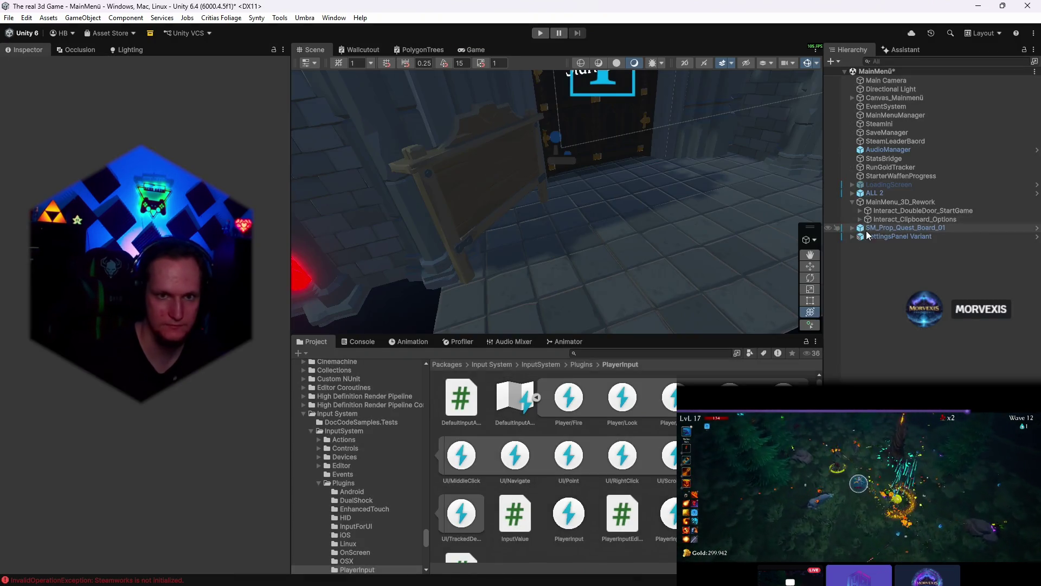
click(895, 236)
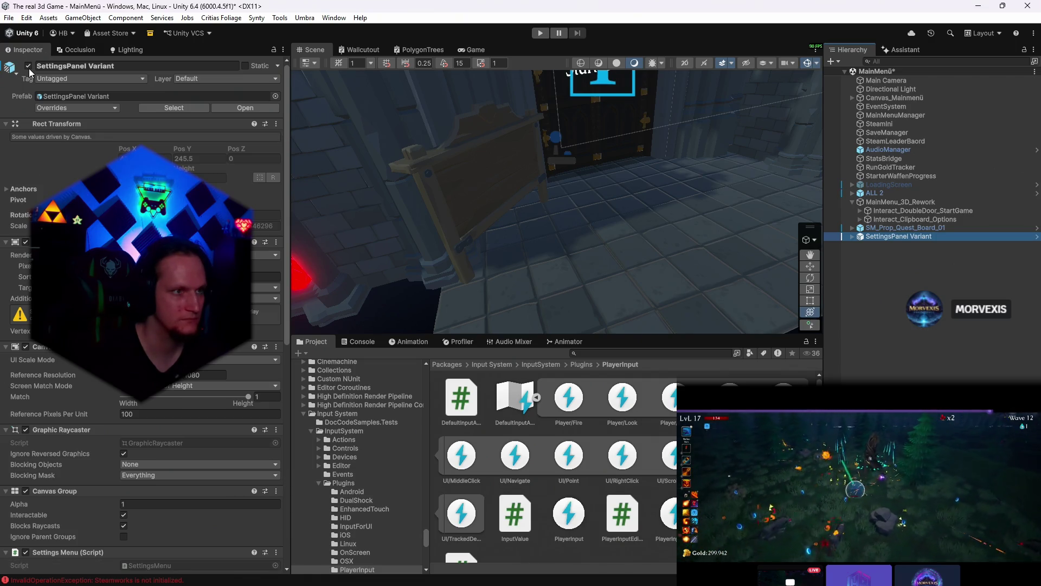
click(29, 65)
click(541, 34)
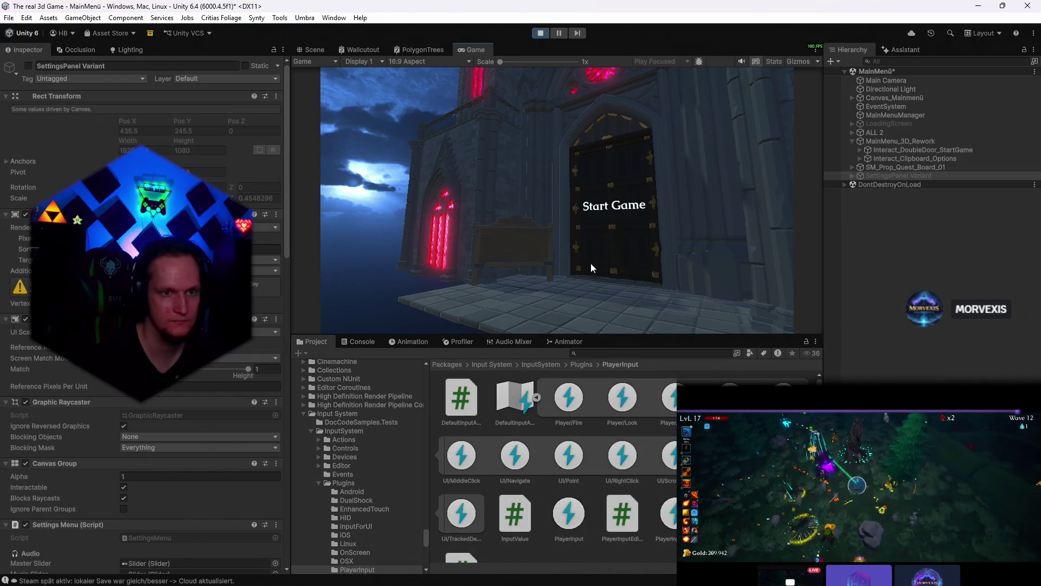
- Stop Play and wrap SettingsPanel Variant in a new empty parent named Settings
click(545, 32)
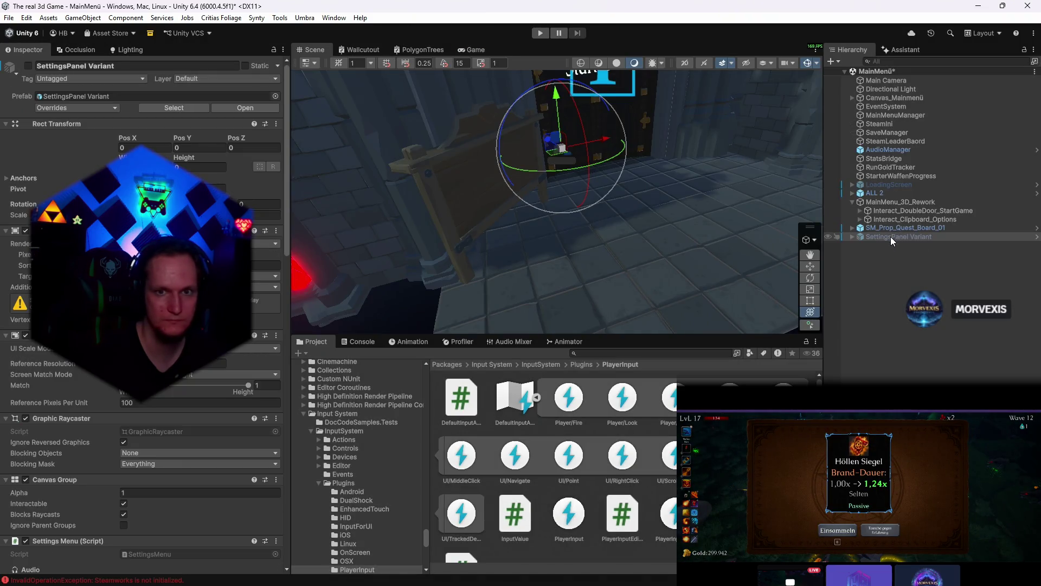
right_click(874, 237)
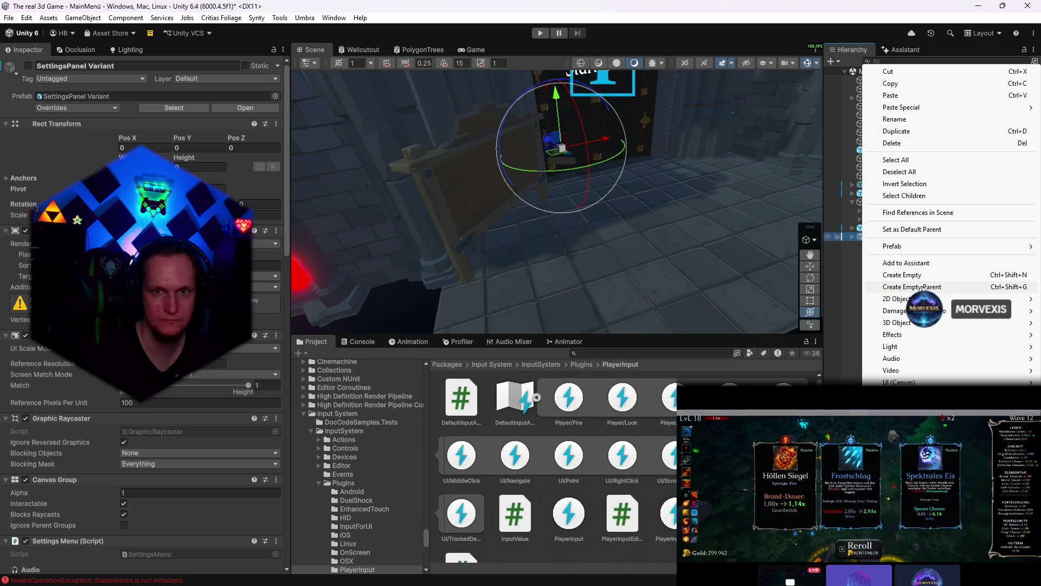
click(911, 287)
text(Setting)
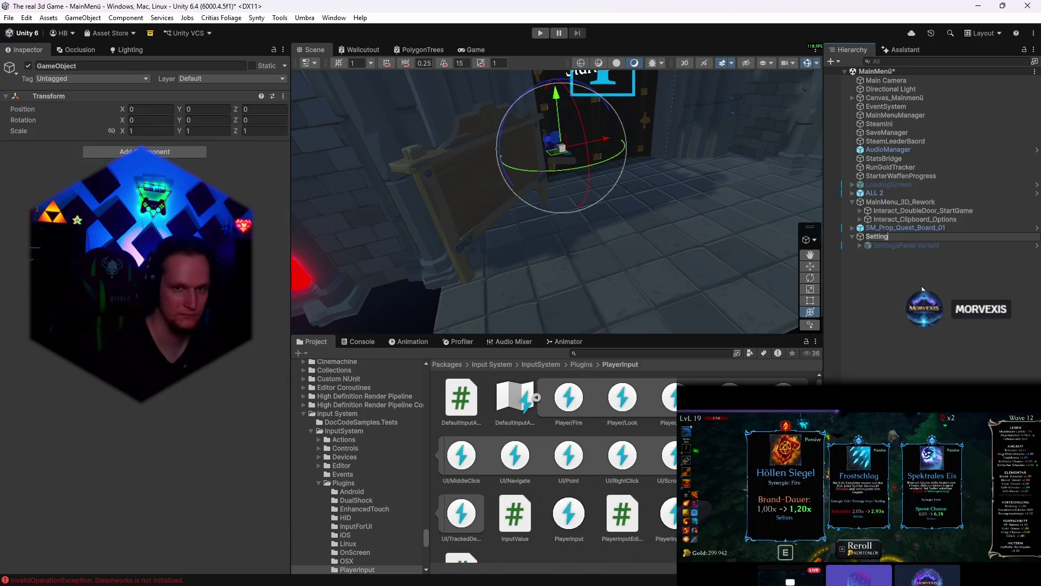
text(s)
key(Return)
click(905, 245)
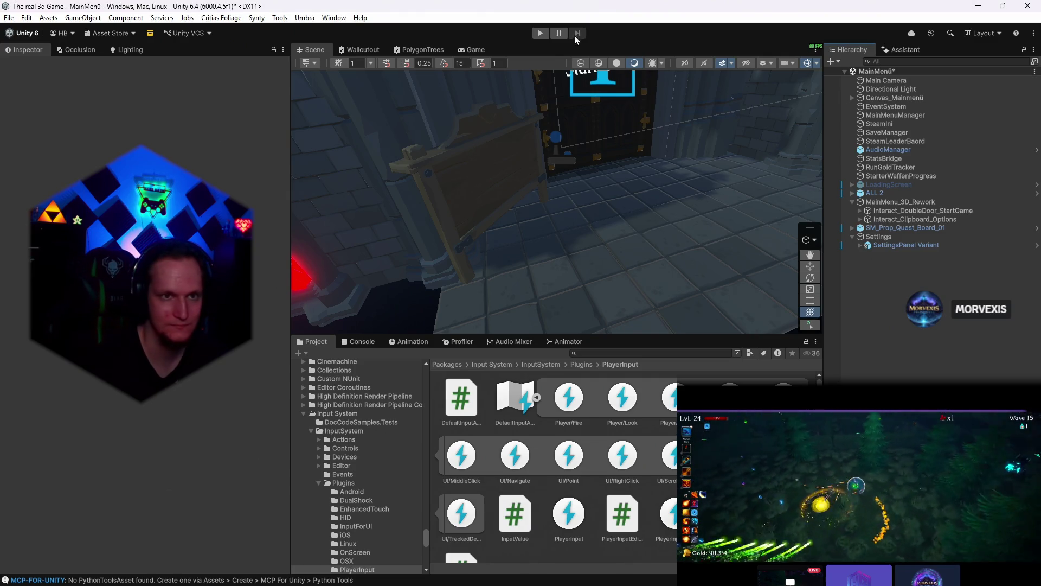
- Move SettingsPanel Variant back to the scene root, delete the Settings parent, and start a playtest
click(905, 245)
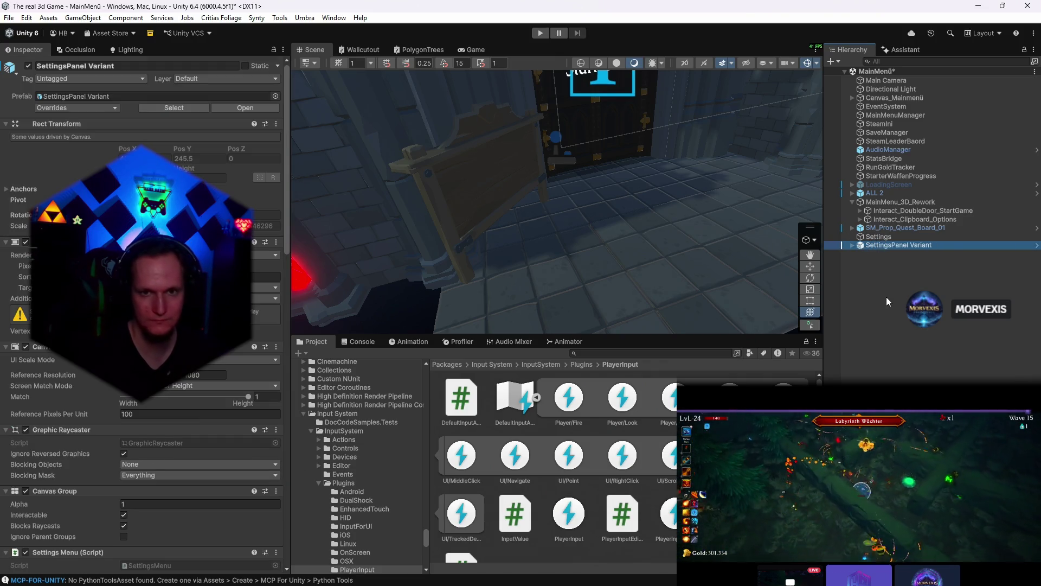
drag(902, 245, 896, 252)
click(878, 236)
key(Delete)
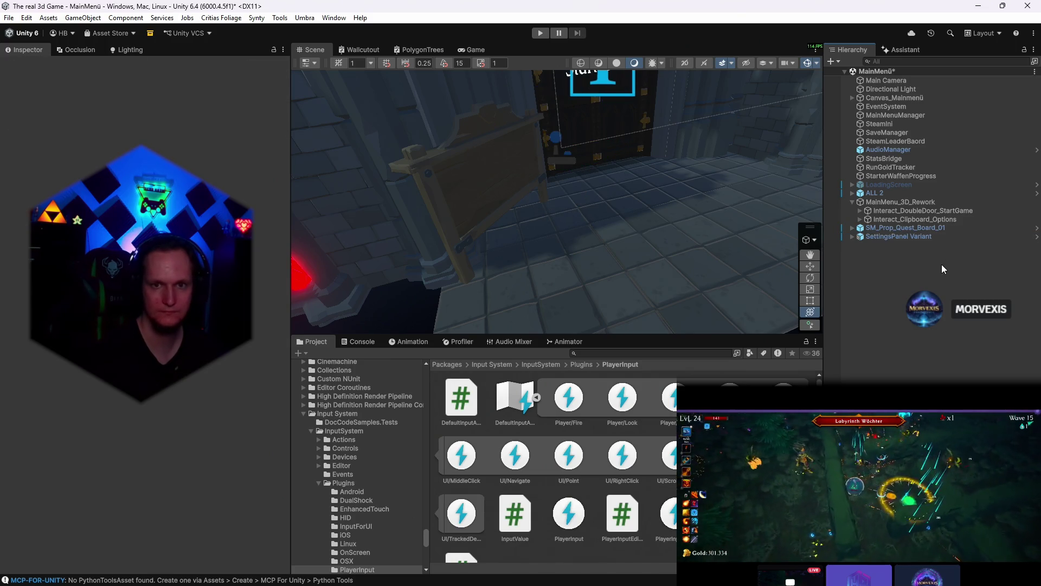
click(881, 237)
click(29, 75)
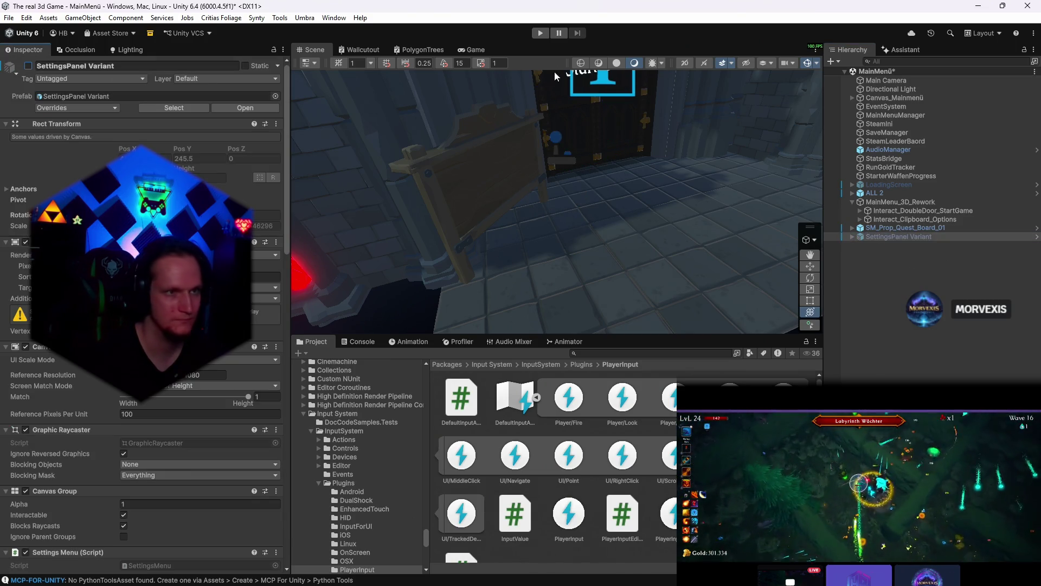
click(540, 35)
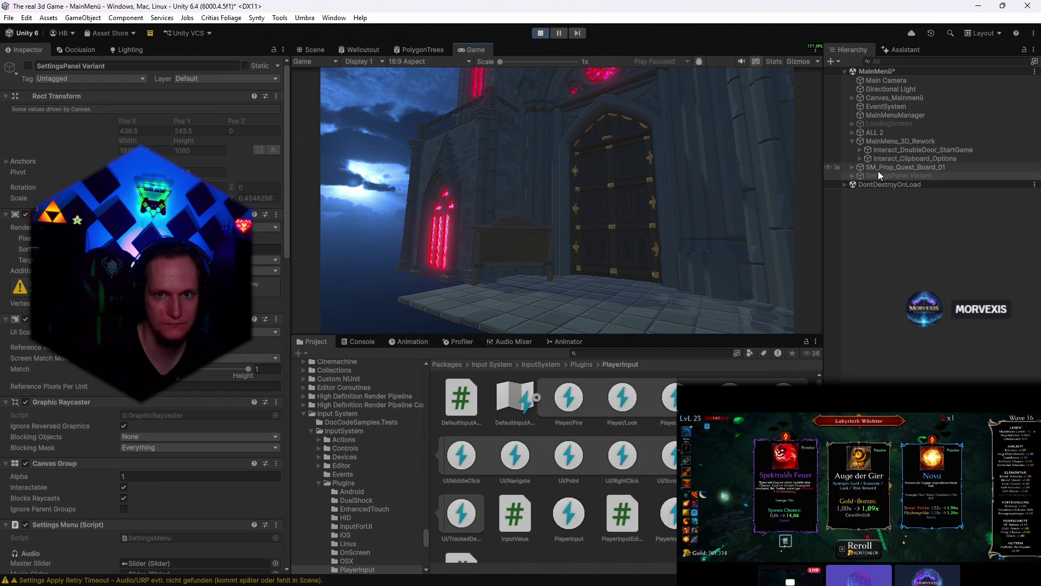
- Inspect Interact_DoubleDoor_StartGame, Interact_Clipboard_Options and SettingsPanel Variant while the game runs
click(882, 150)
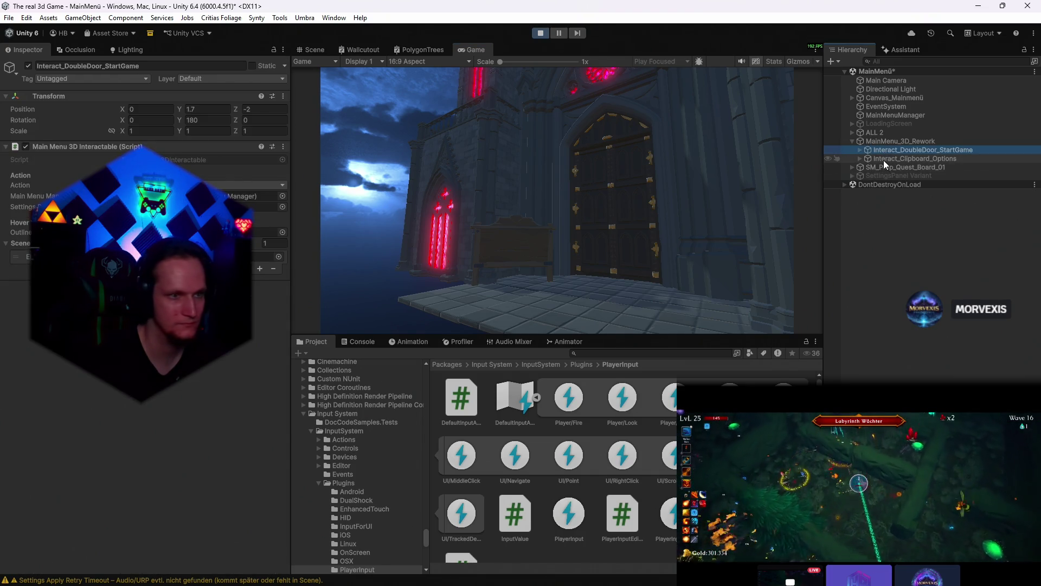
click(725, 190)
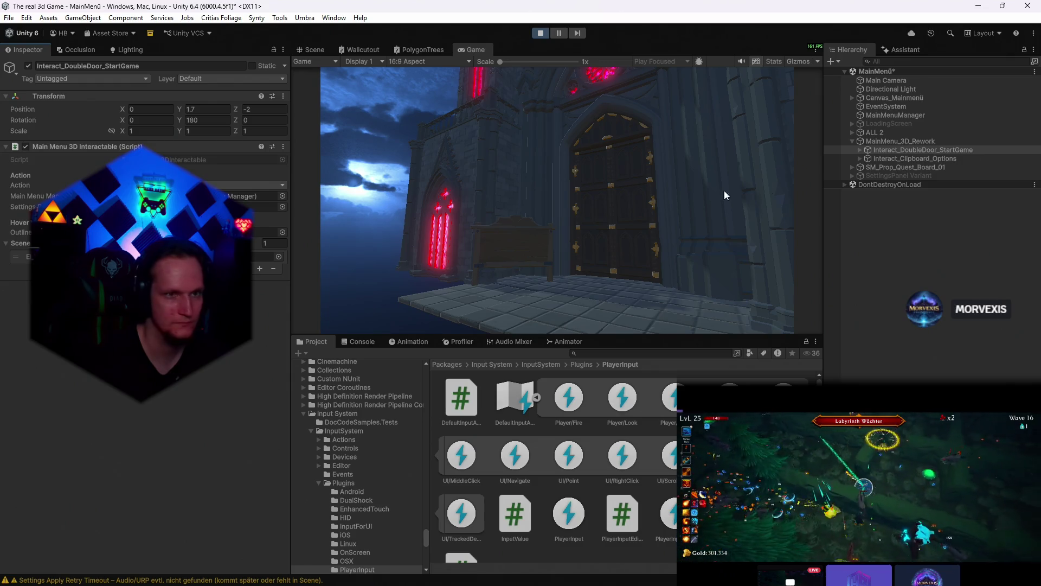
click(903, 159)
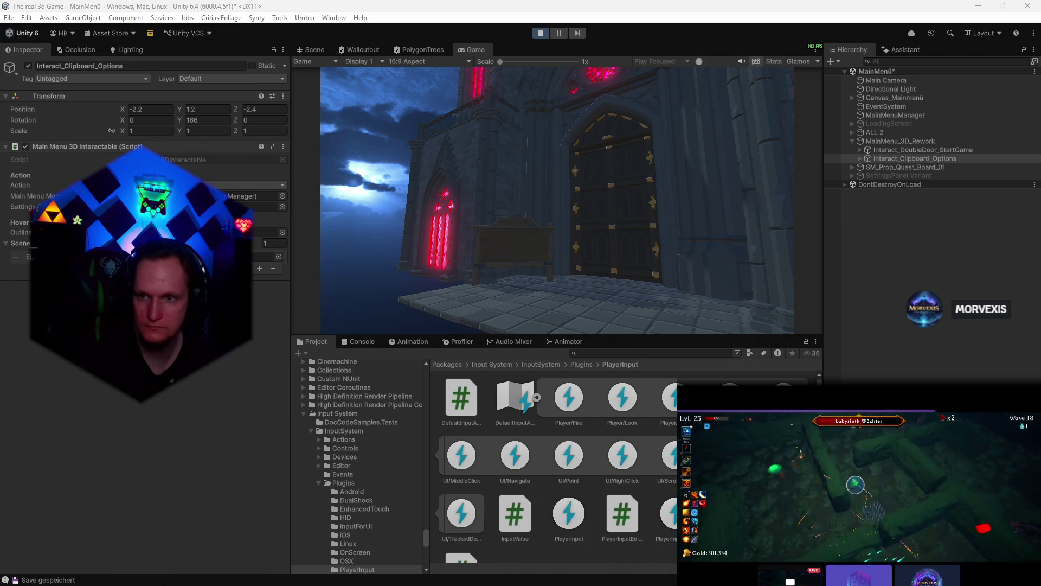
click(881, 176)
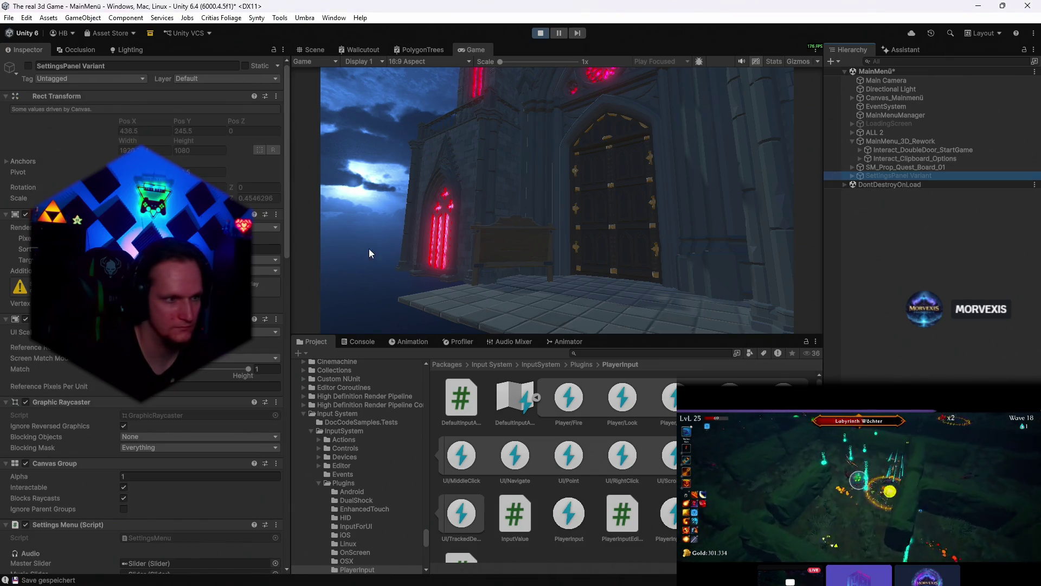
scroll(215, 367, down, 3)
scroll(215, 366, down, 3)
scroll(214, 366, down, 5)
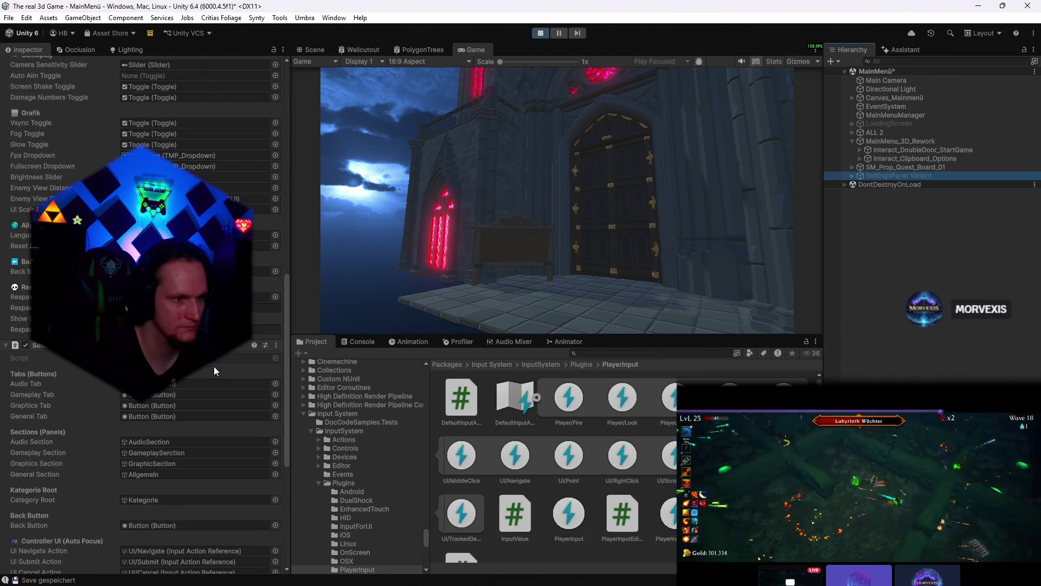
scroll(201, 376, down, 3)
scroll(202, 376, down, 3)
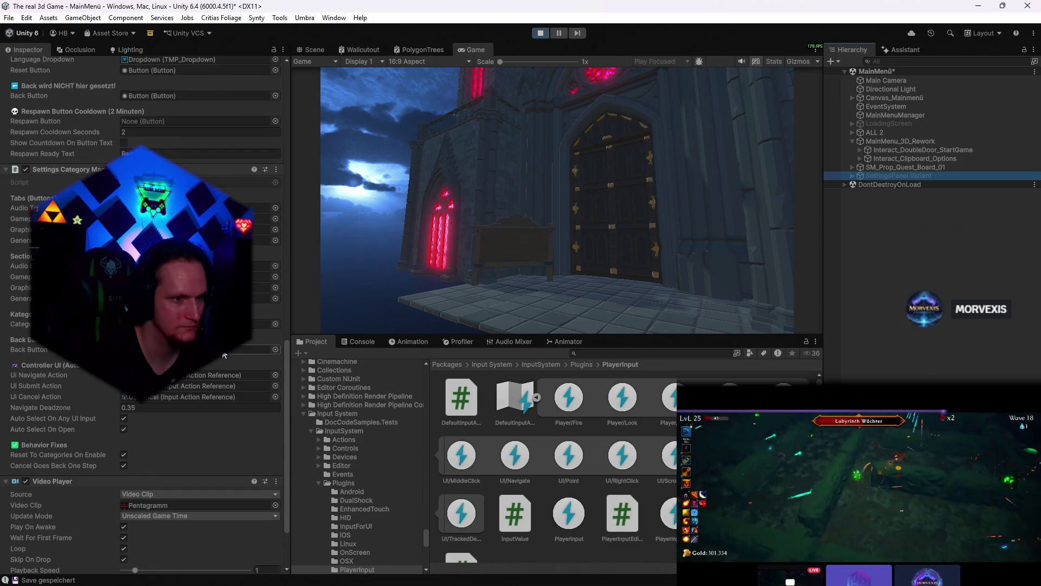
scroll(202, 377, down, 3)
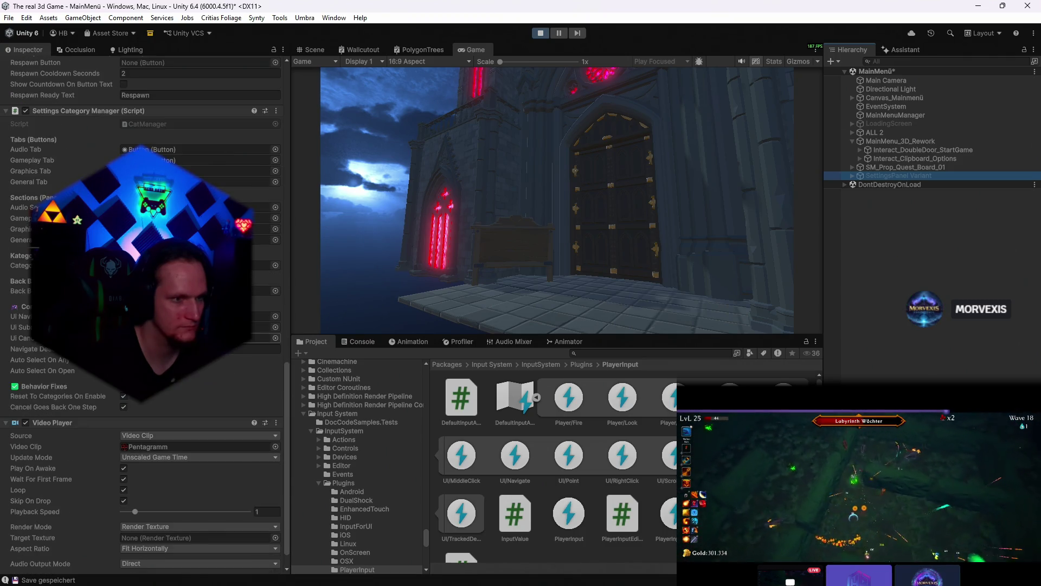
scroll(201, 376, down, 3)
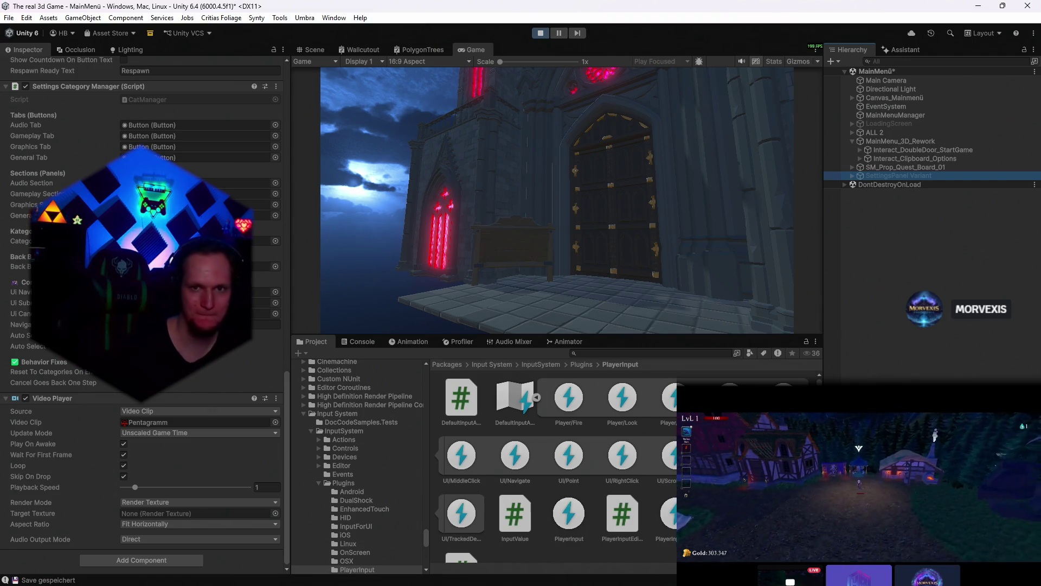
- Stop the running playtest after reviewing the settings panel's components
click(541, 32)
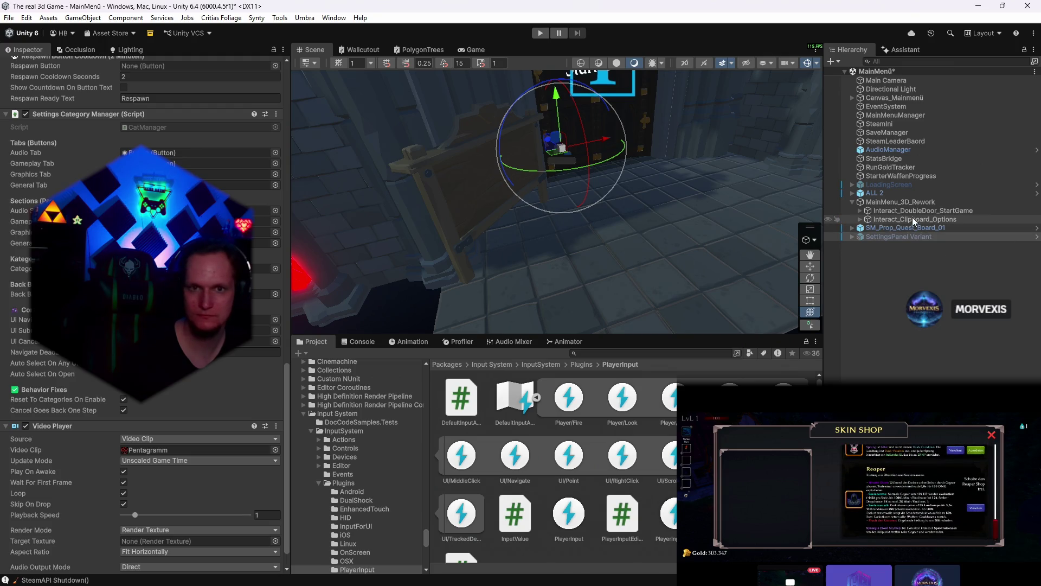
- Inspect MainMenu_3D_Rework, then SettingsPanel Variant and expand its child objects
click(899, 202)
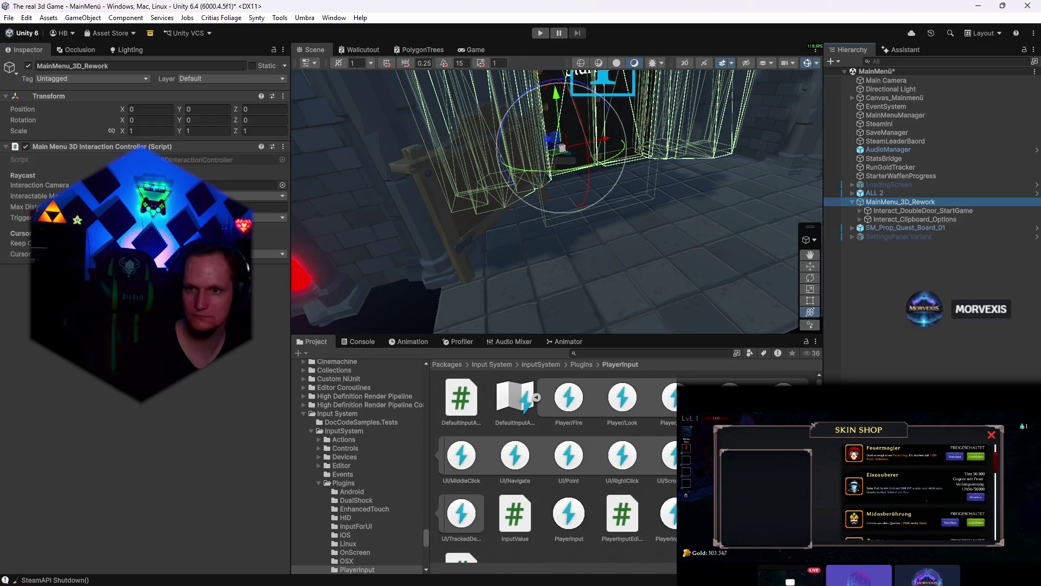
click(898, 236)
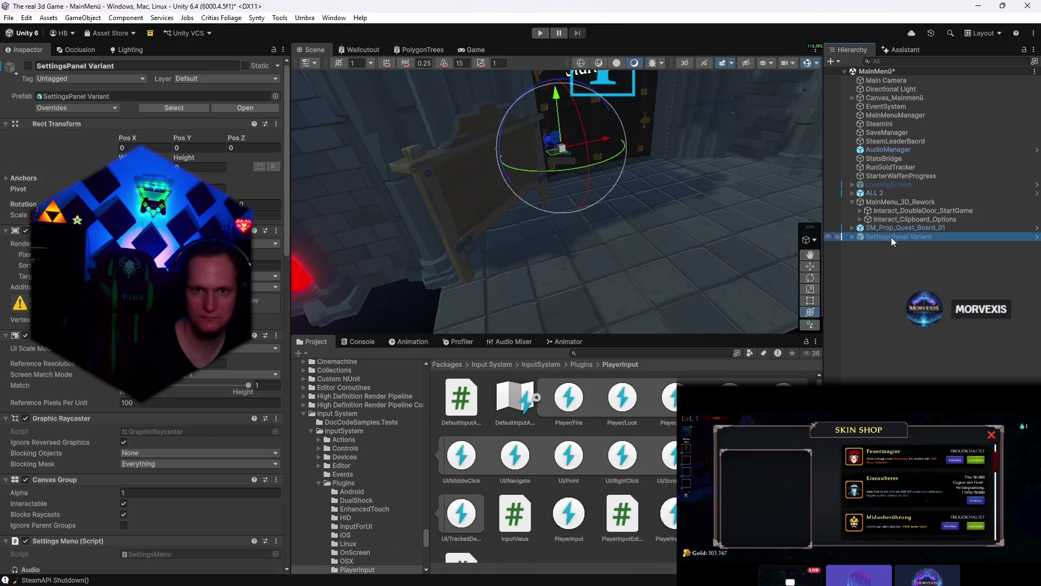
scroll(204, 407, down, 5)
scroll(204, 406, down, 5)
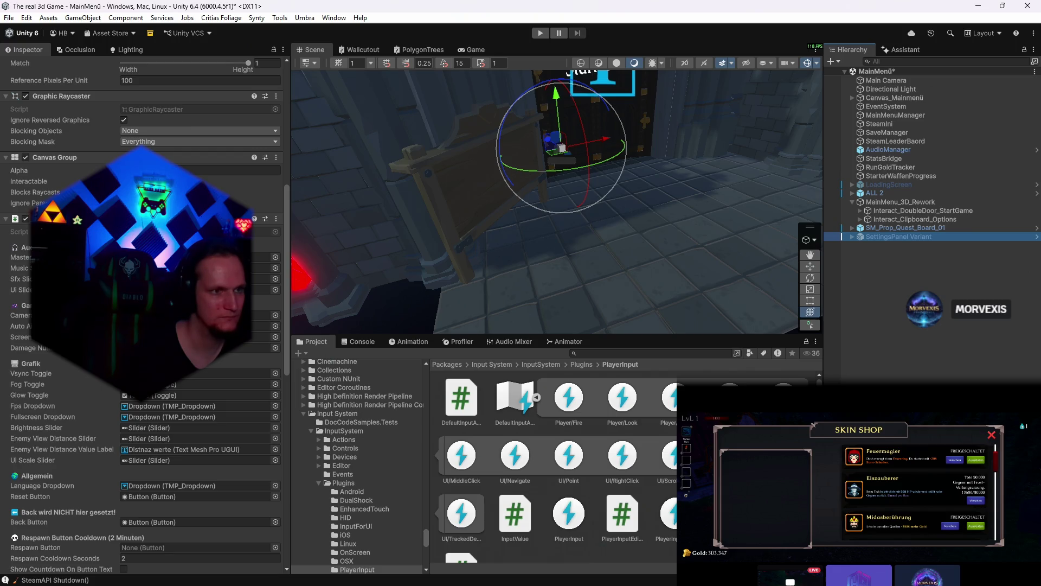
scroll(204, 407, down, 5)
scroll(204, 407, down, 5)
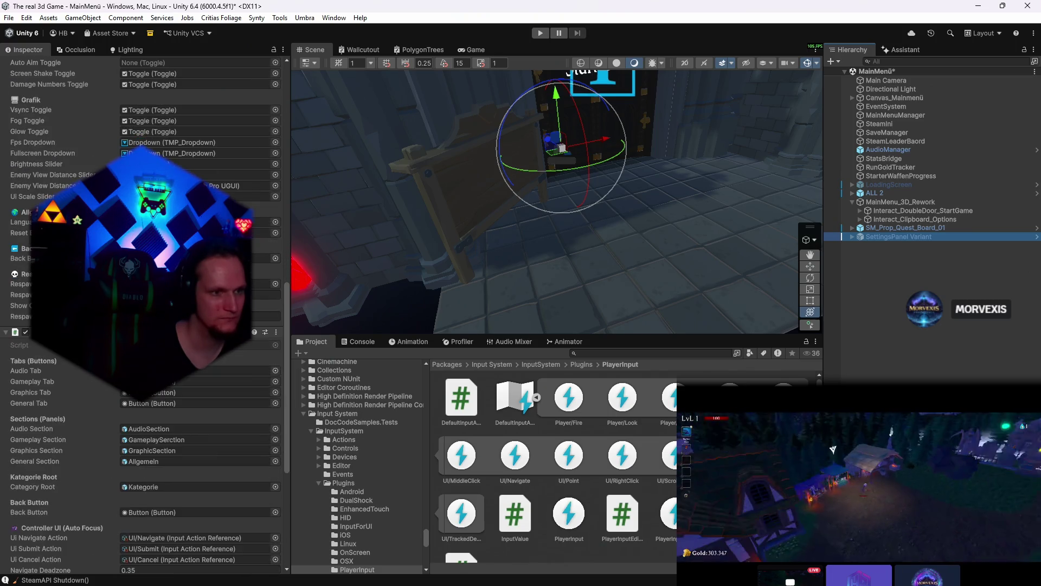
scroll(204, 407, down, 5)
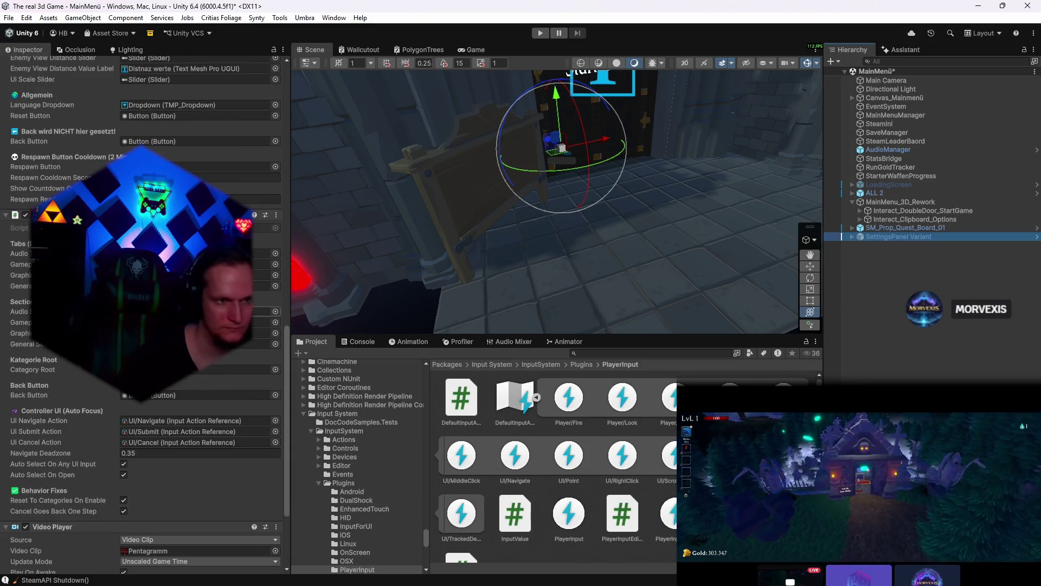
key(Right)
scroll(230, 371, up, 5)
scroll(230, 371, up, 5)
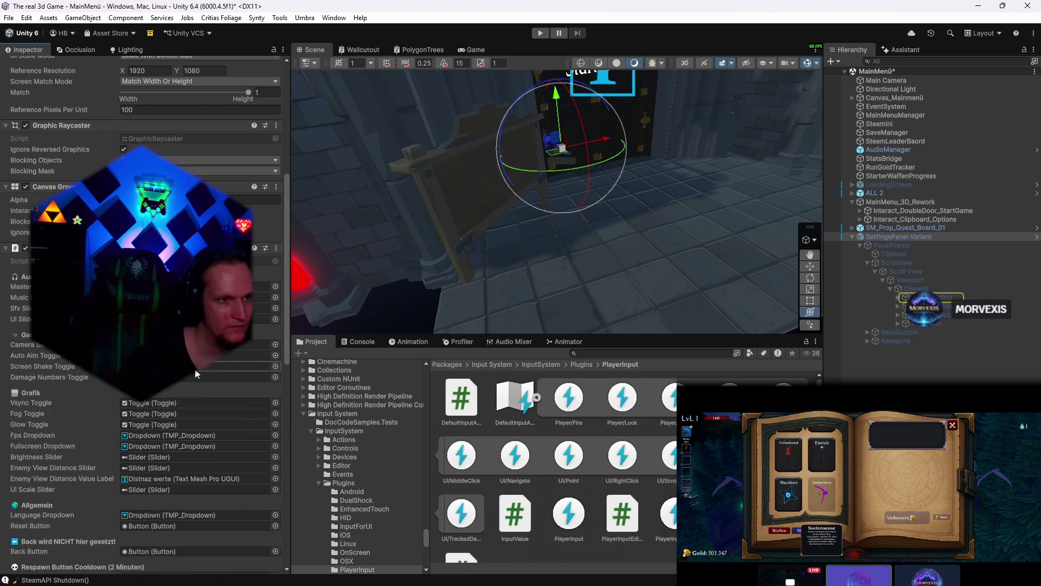
scroll(218, 358, up, 5)
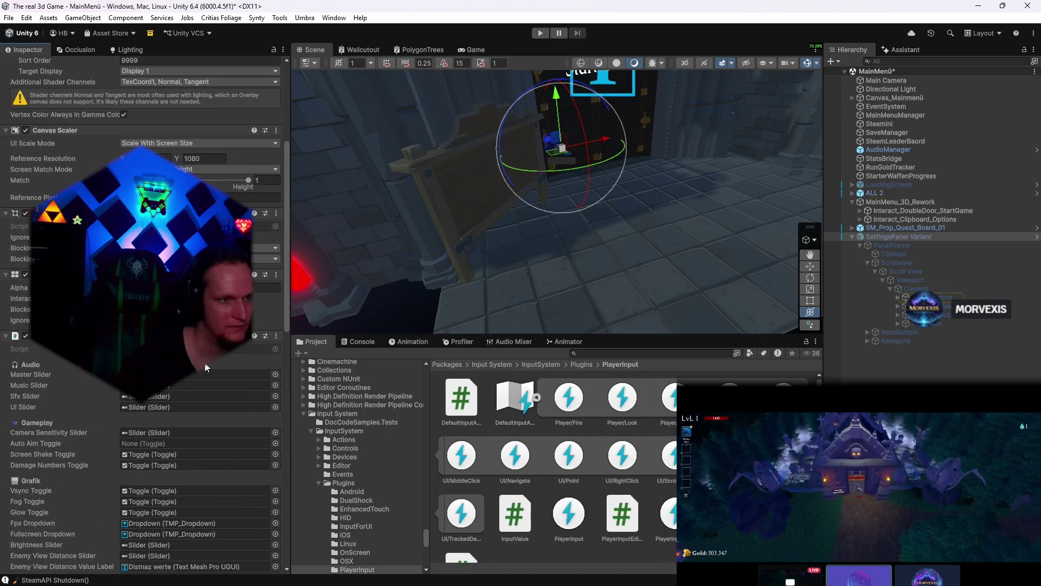
scroll(212, 366, up, 5)
scroll(210, 370, up, 2)
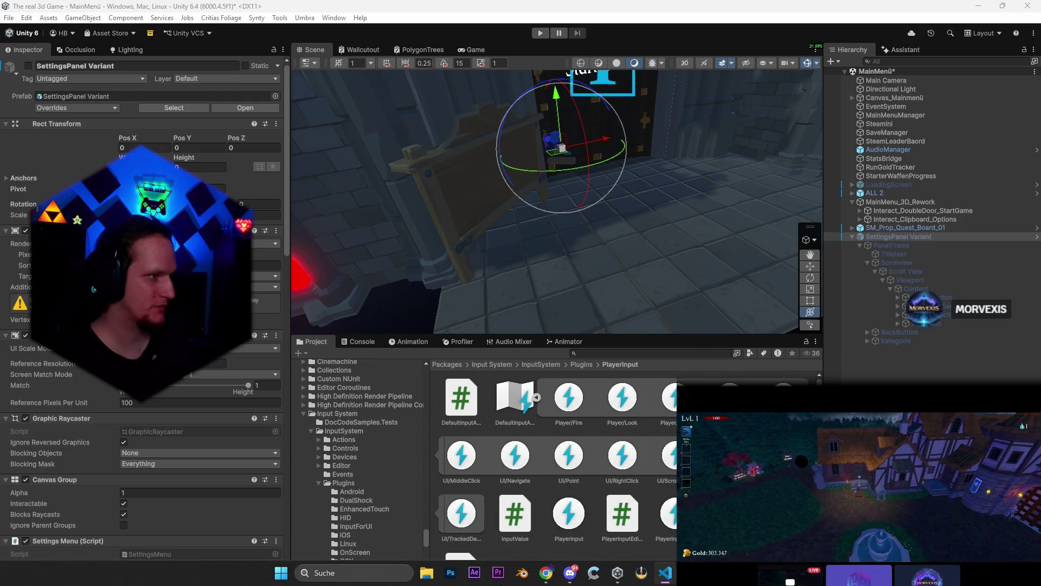
mouse_move(521, 579)
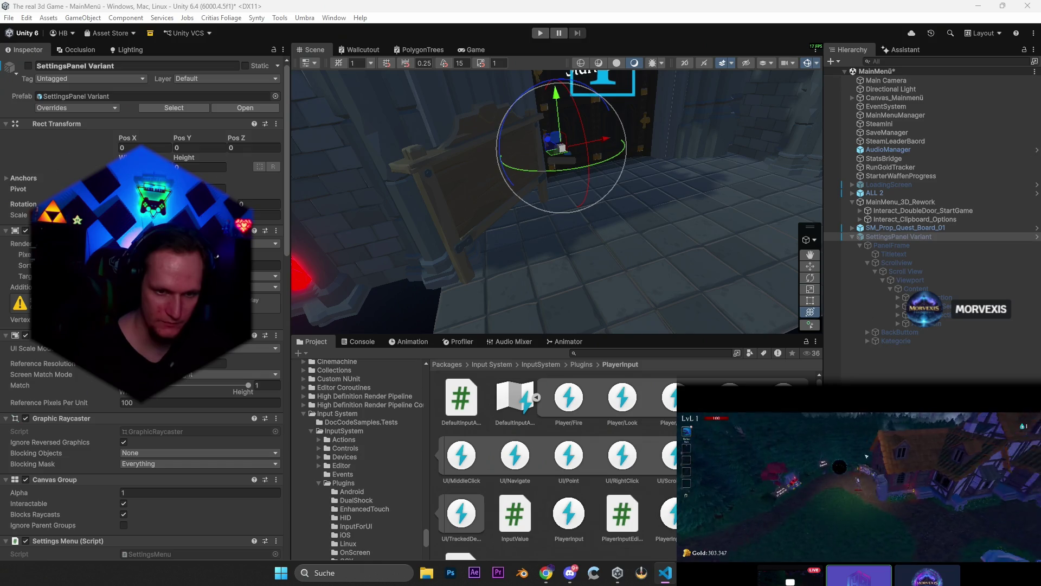
- Add a "maze" note line to Problem MONTAG.txt and return to Unity
key(alt+Tab)
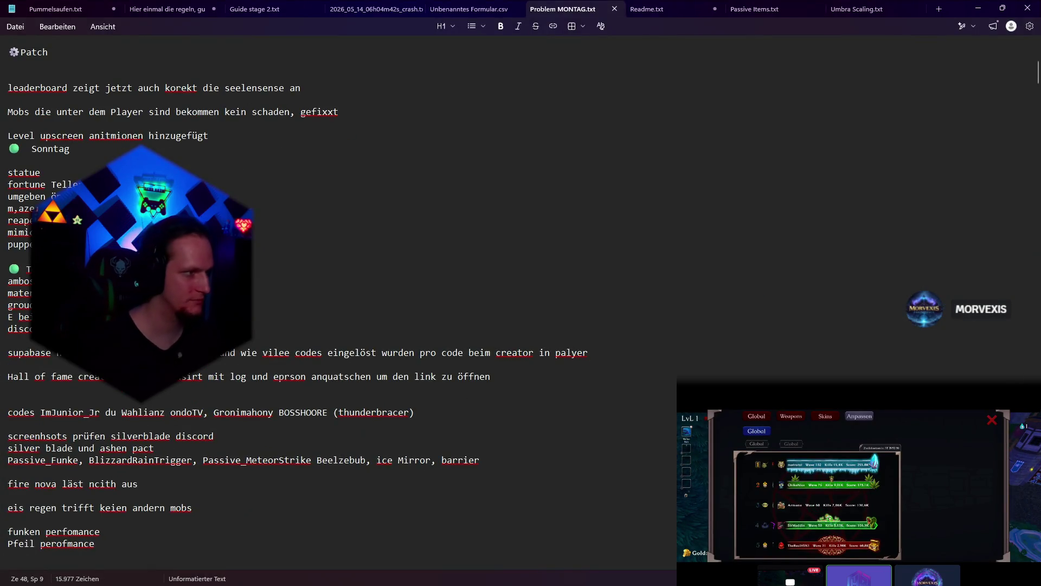
key(Return)
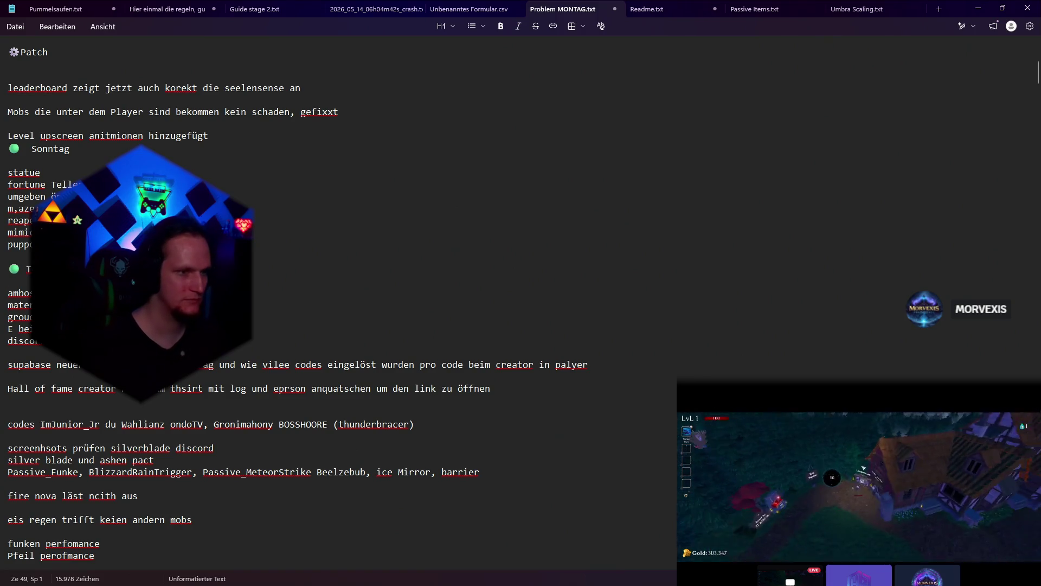
text(m,aze)
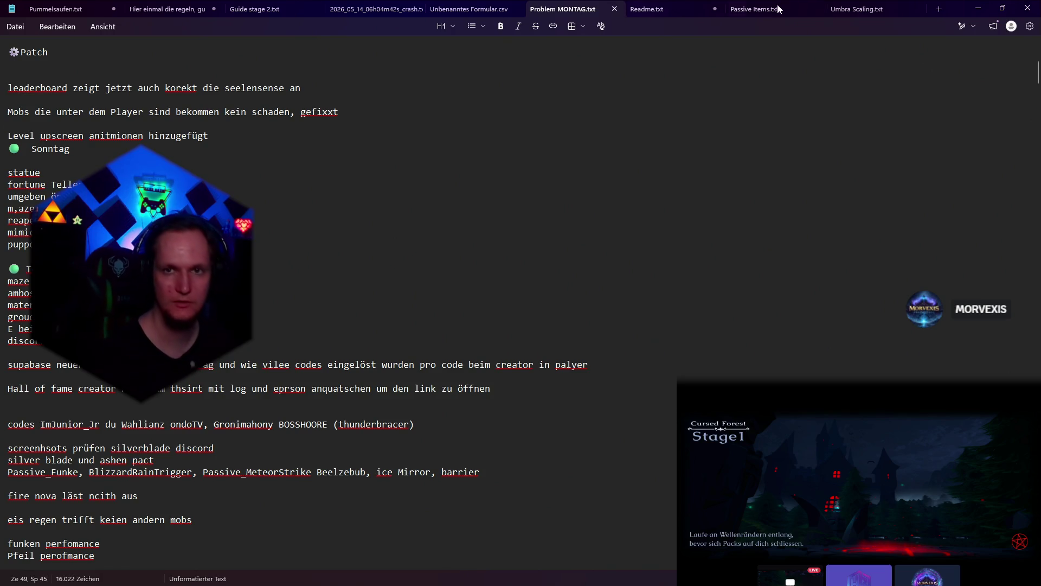
click(977, 8)
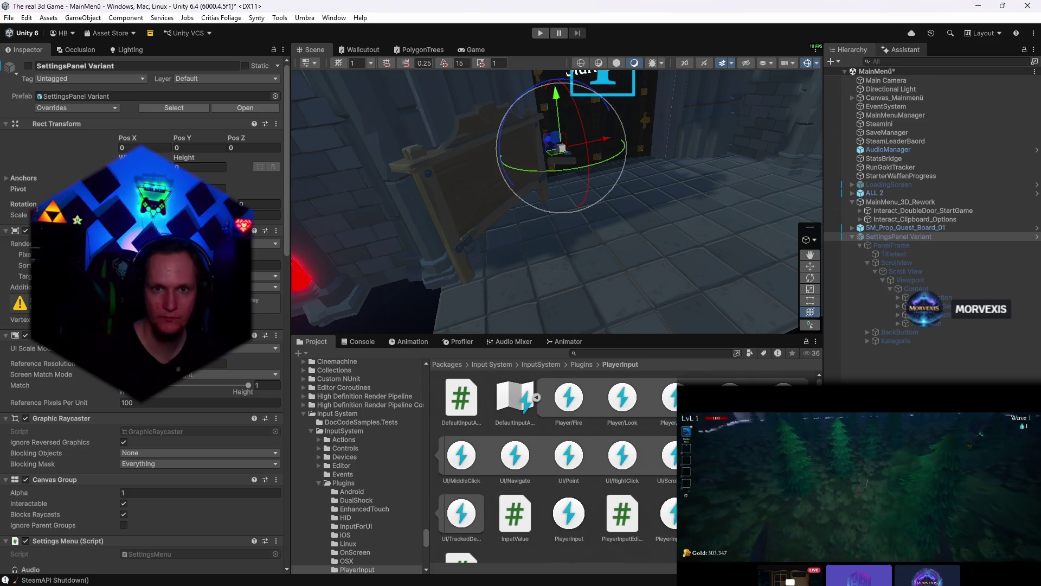
- Ask the AI Assistant to fix the disabled settings panel not opening on click
click(905, 49)
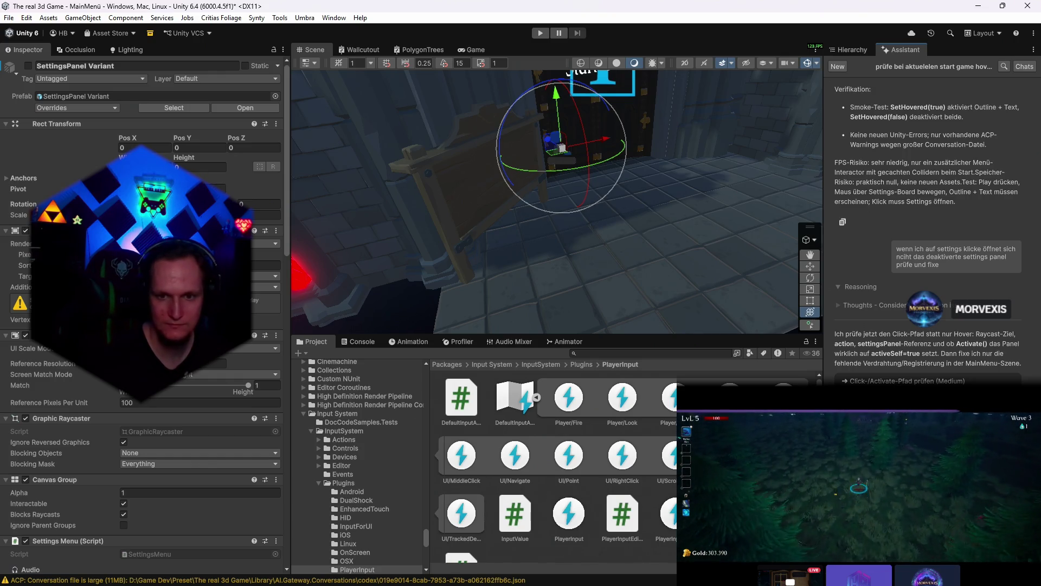
scroll(927, 244, up, 1)
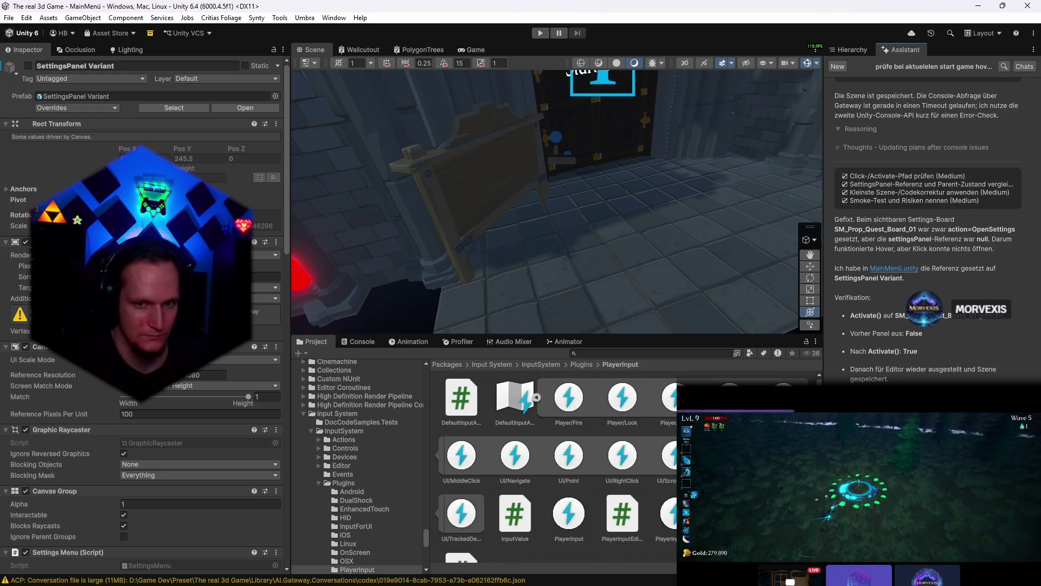
- Deselect the SettingsPanel Variant and start Play mode to test the menu
click(571, 125)
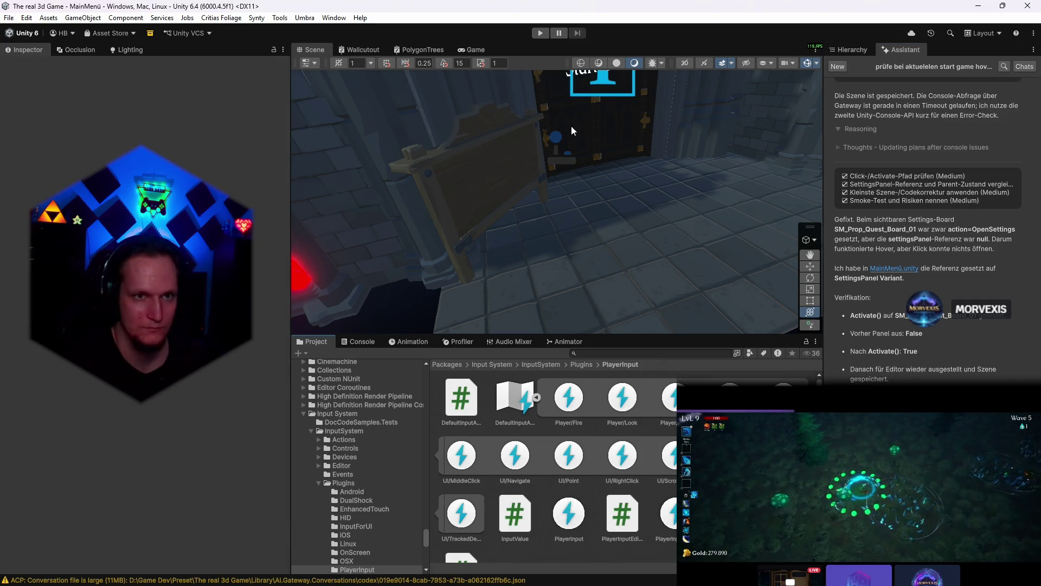
click(541, 33)
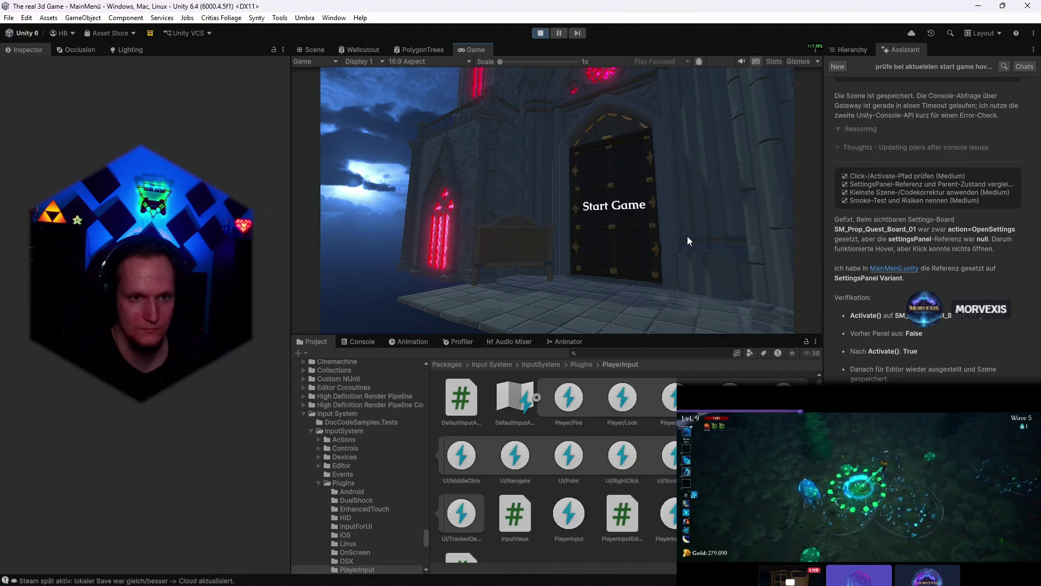
click(490, 253)
click(574, 206)
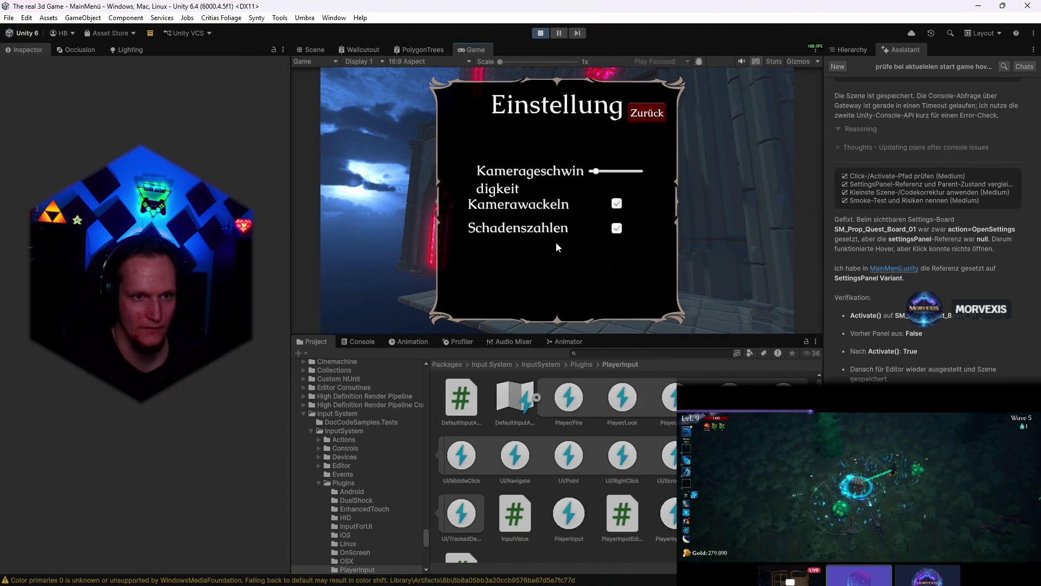
key(Escape)
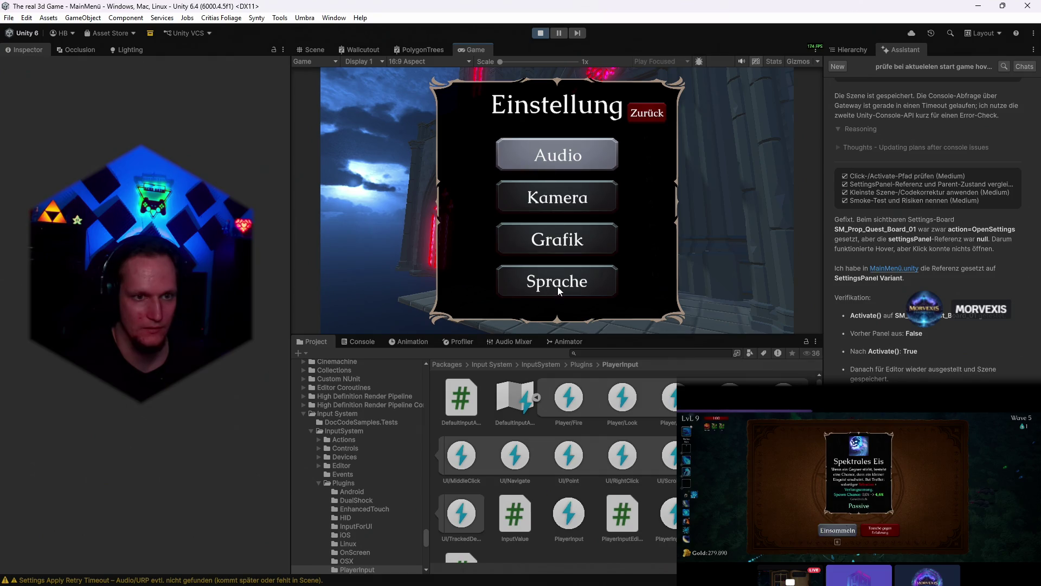
click(558, 286)
click(647, 112)
click(570, 197)
click(647, 113)
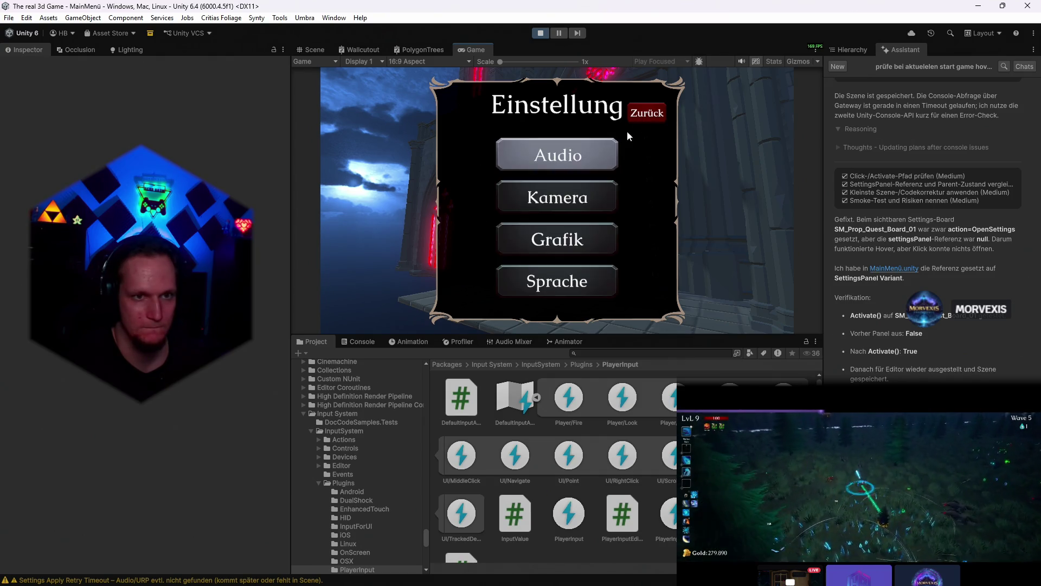
click(610, 154)
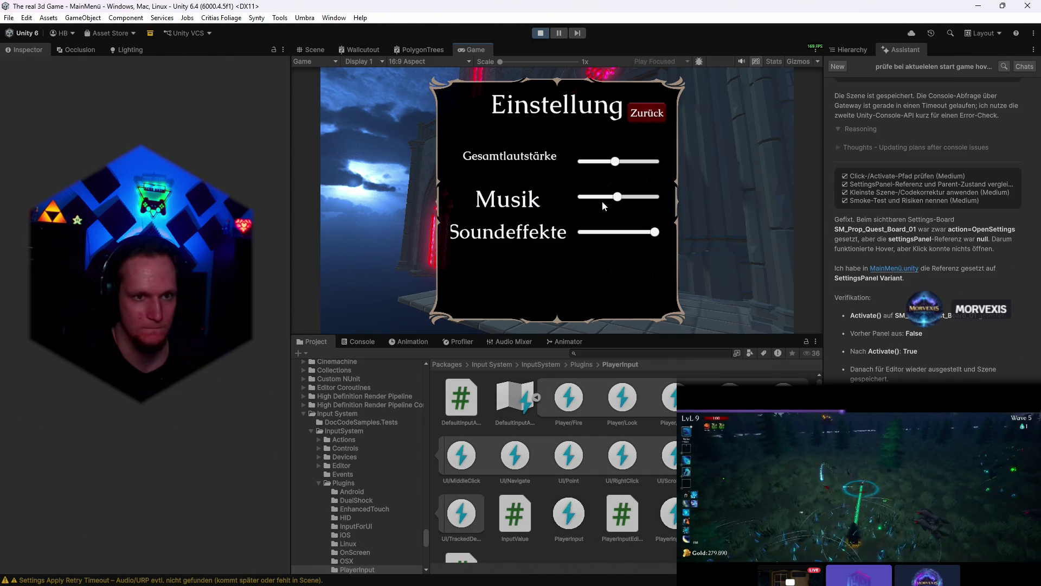
click(653, 114)
click(570, 196)
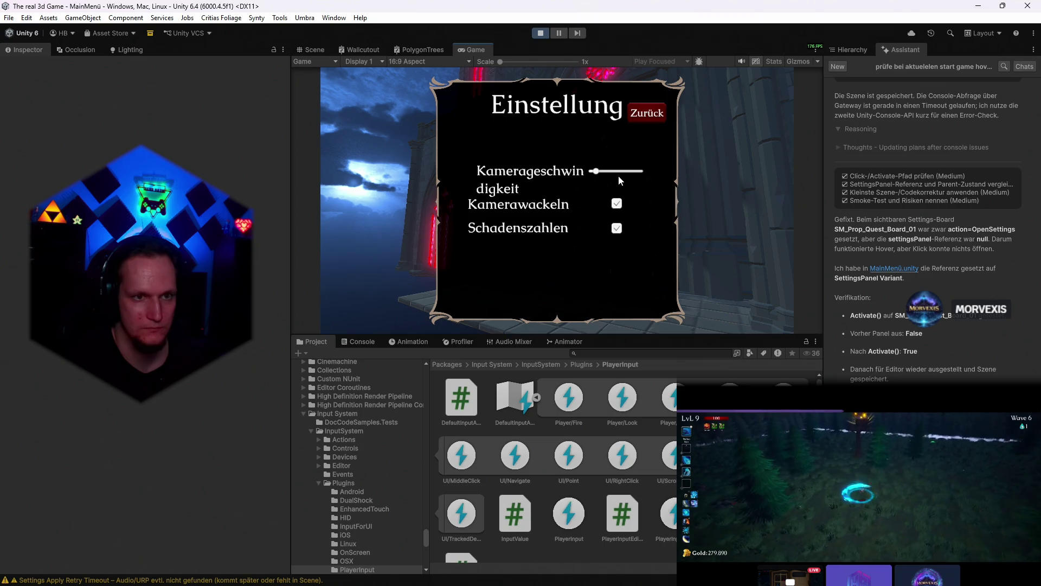
click(653, 112)
click(597, 199)
click(646, 113)
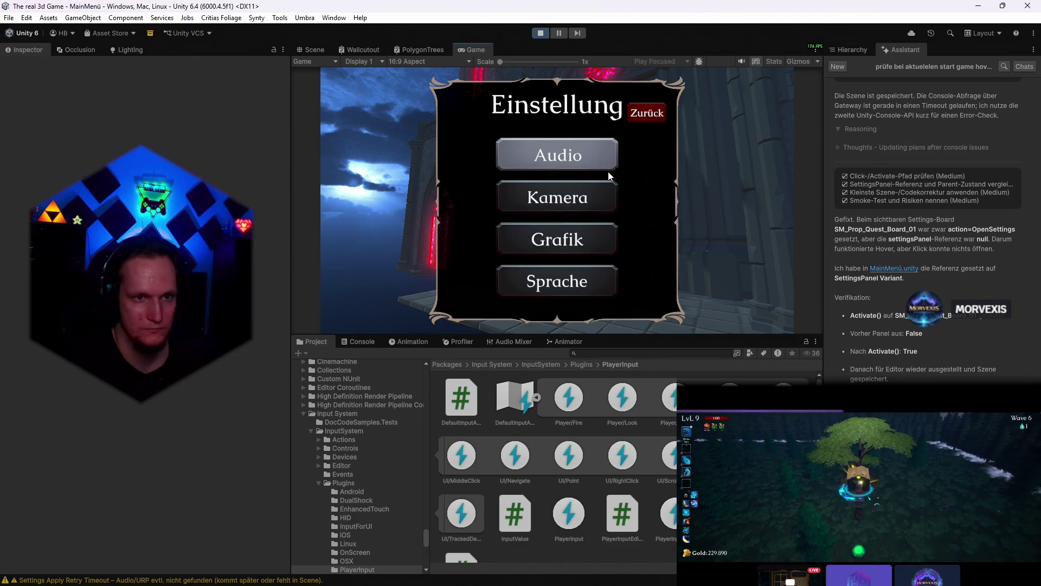
click(557, 239)
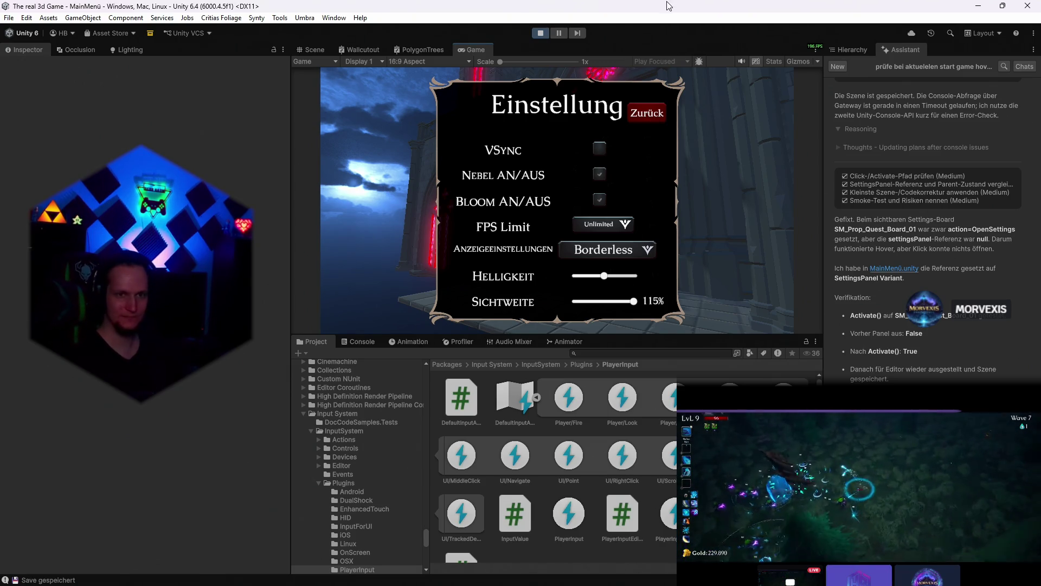
click(661, 111)
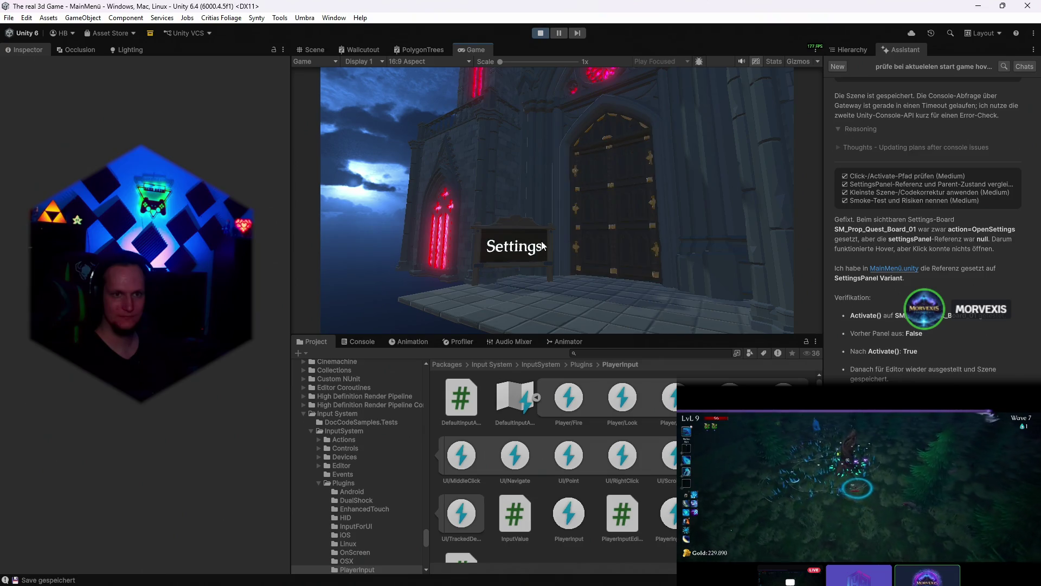
click(545, 246)
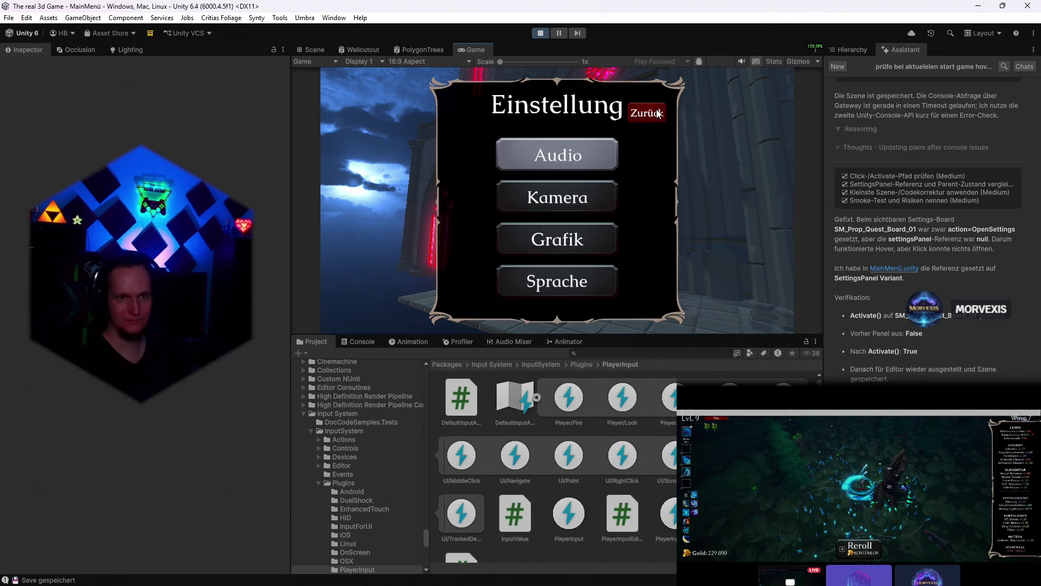
click(657, 109)
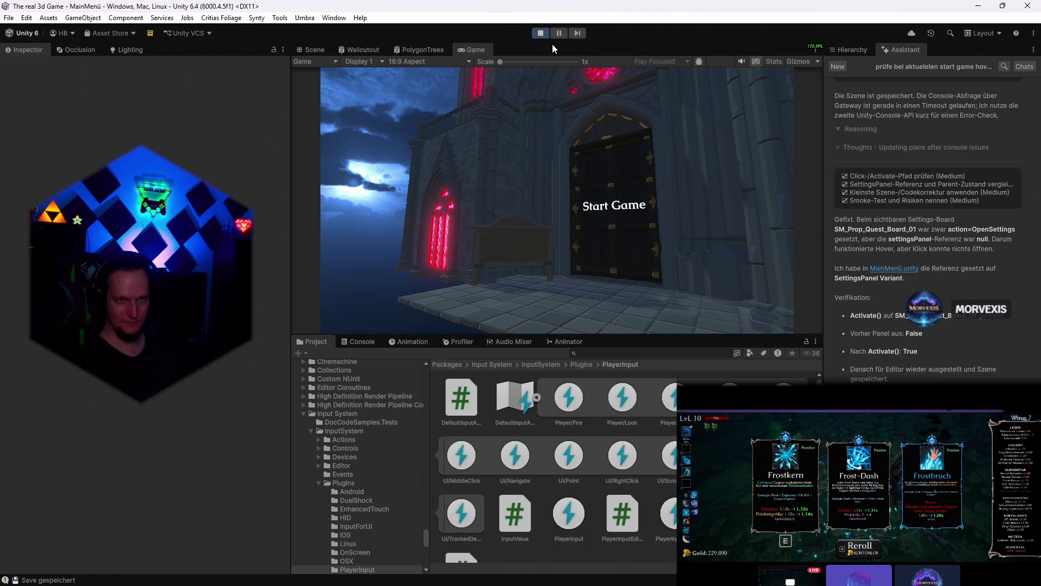
click(540, 34)
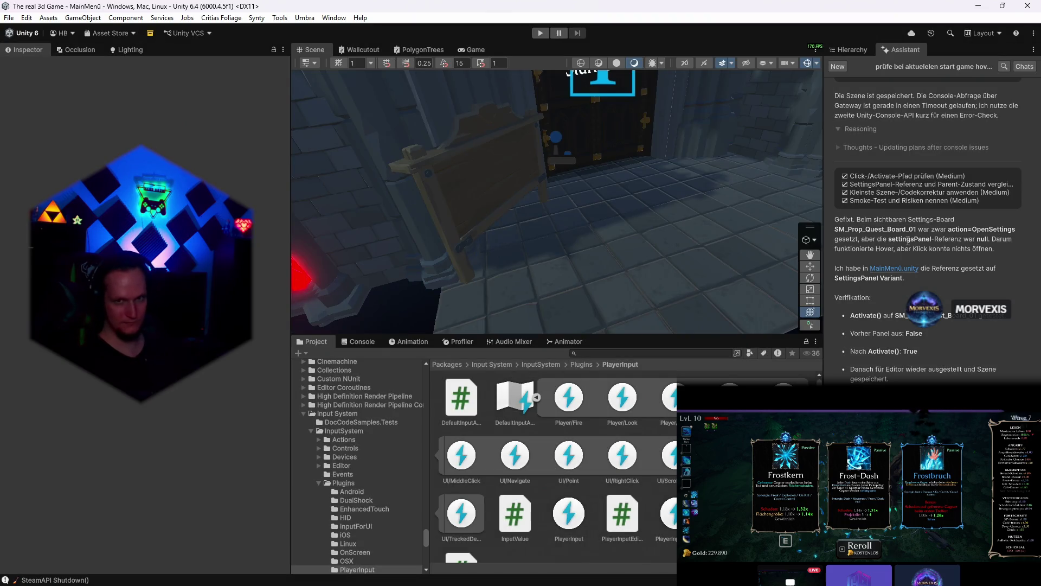
- Disable the Mesh Collider on SM_Bld_Wall_Door_Large_02 and check the Start Game door in the Game view
click(852, 50)
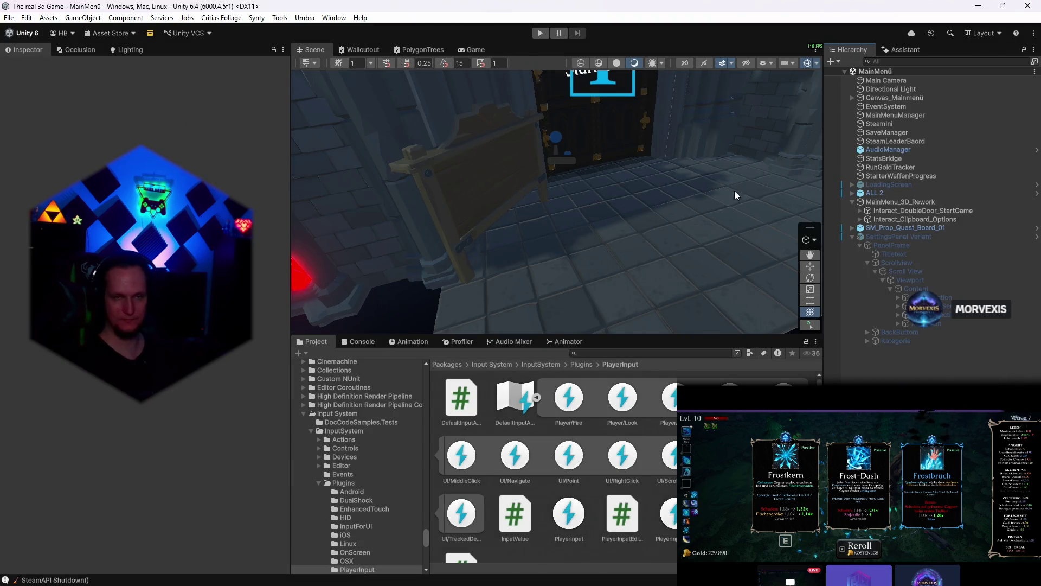
click(652, 139)
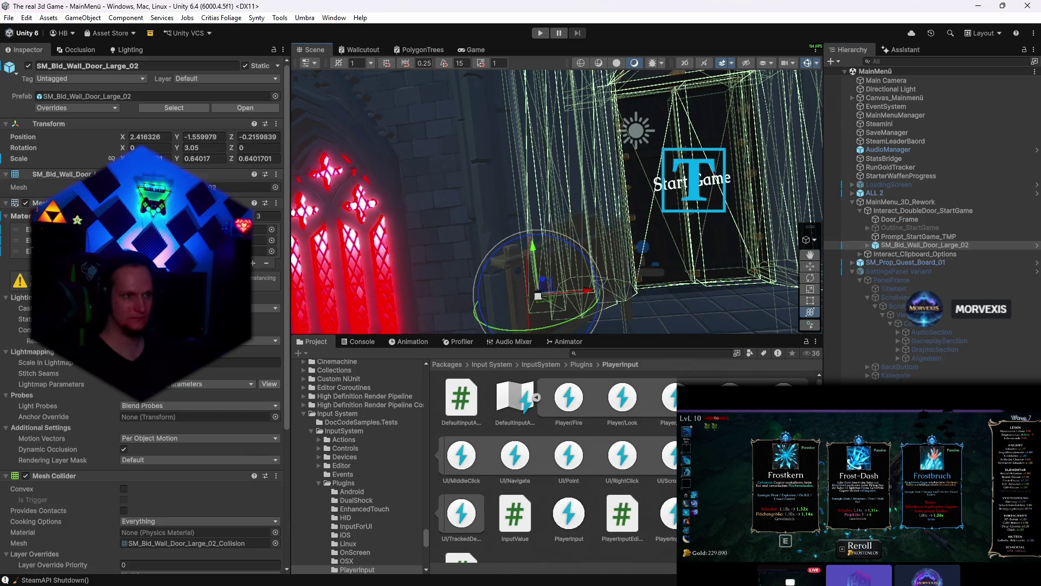
click(25, 476)
drag(471, 263, 559, 264)
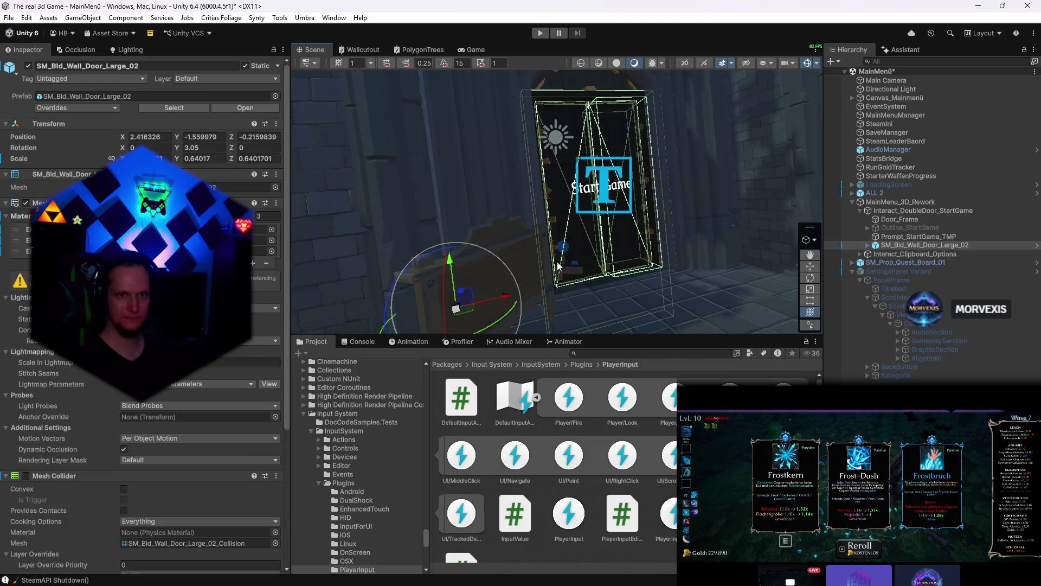
mouse_move(644, 180)
mouse_down()
mouse_move(640, 213)
mouse_move(570, 163)
mouse_up()
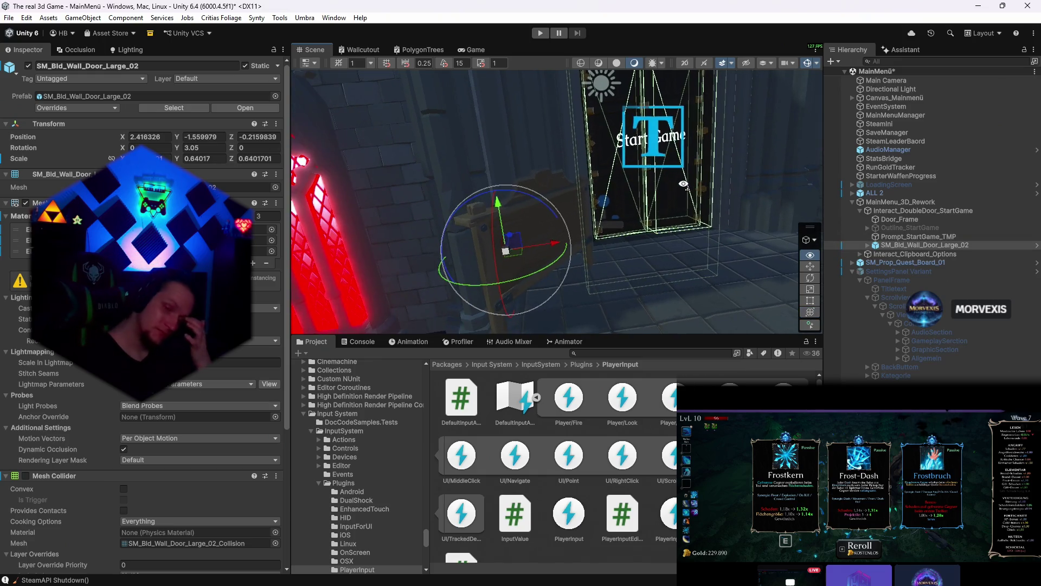
click(476, 50)
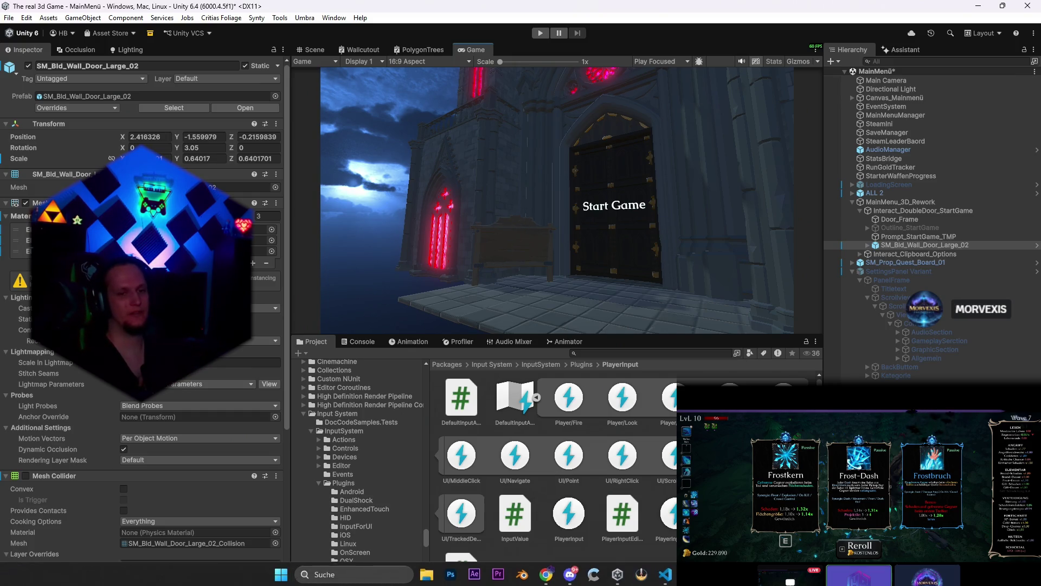
- Bring the Problem MONTAG.txt notes to the front and enlarge them to full screen
click(665, 575)
key(F11)
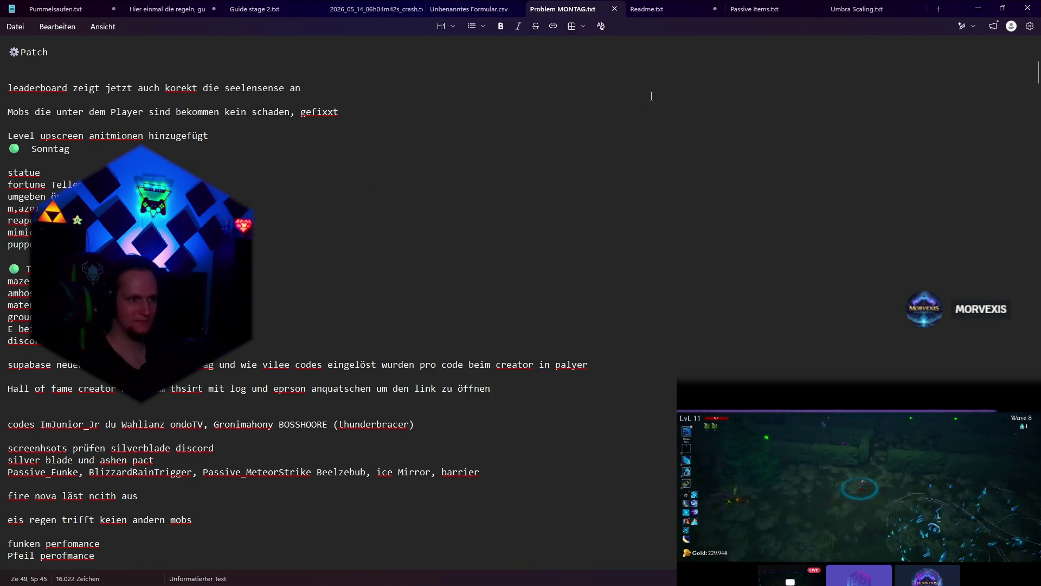
- Minimize the Problem MONTAG.txt notes and return to the Unity editor
click(978, 8)
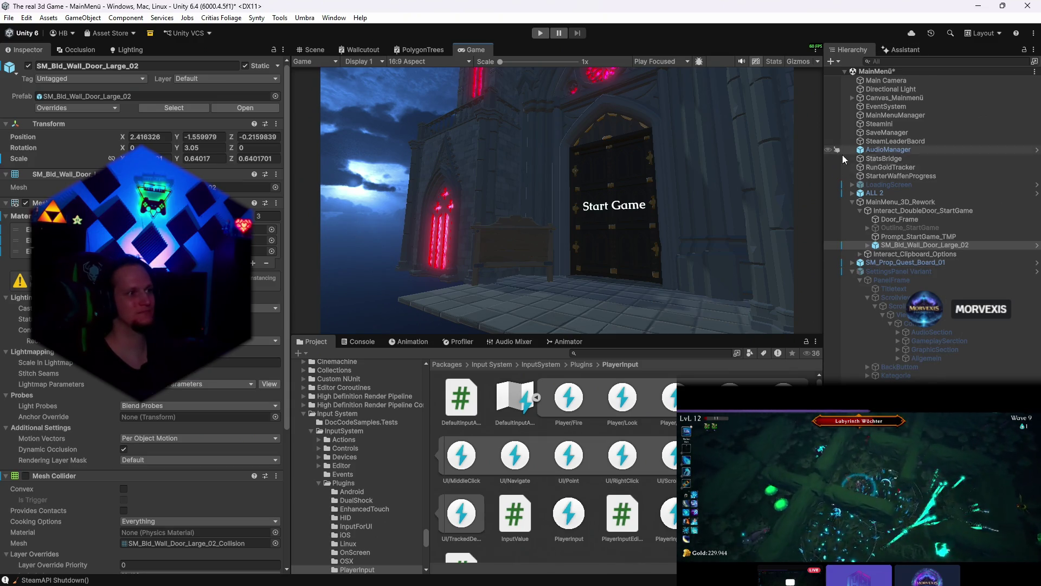
- Show the Assistant chat, glancing at the Hierarchy in between, to follow the MainMenu3DInteractable.cs edit
click(899, 50)
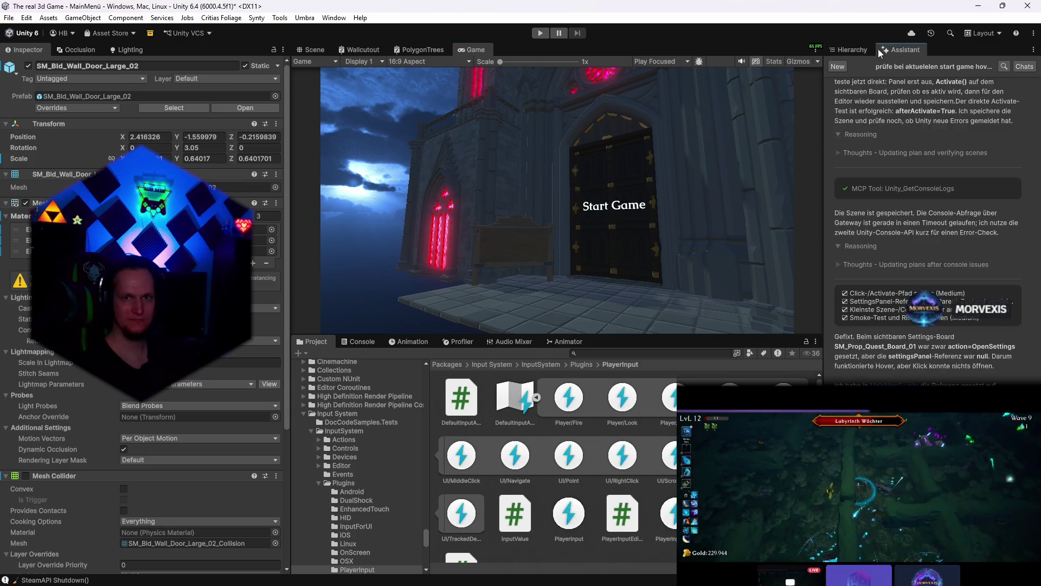
click(855, 51)
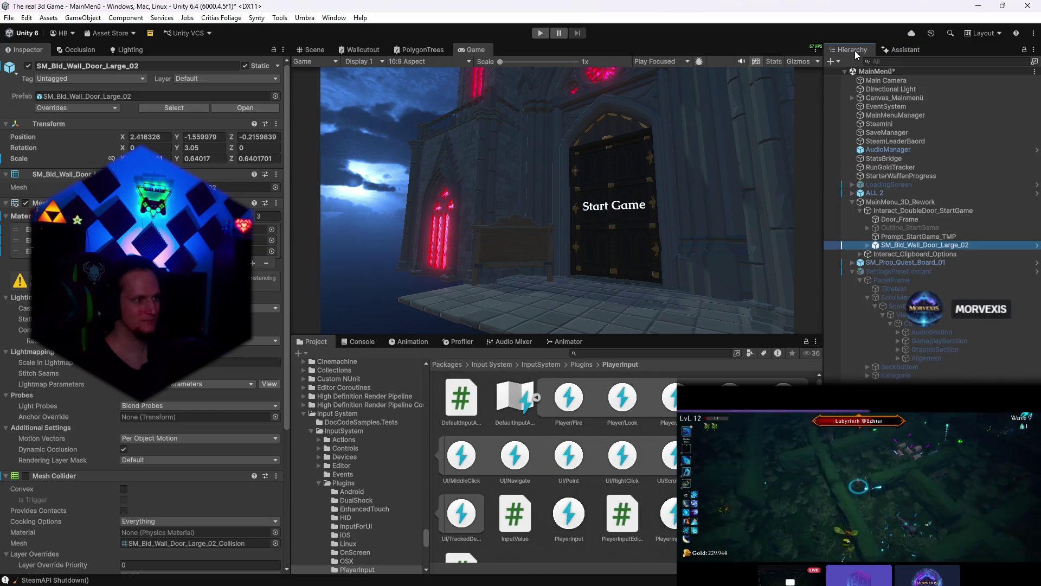
click(894, 48)
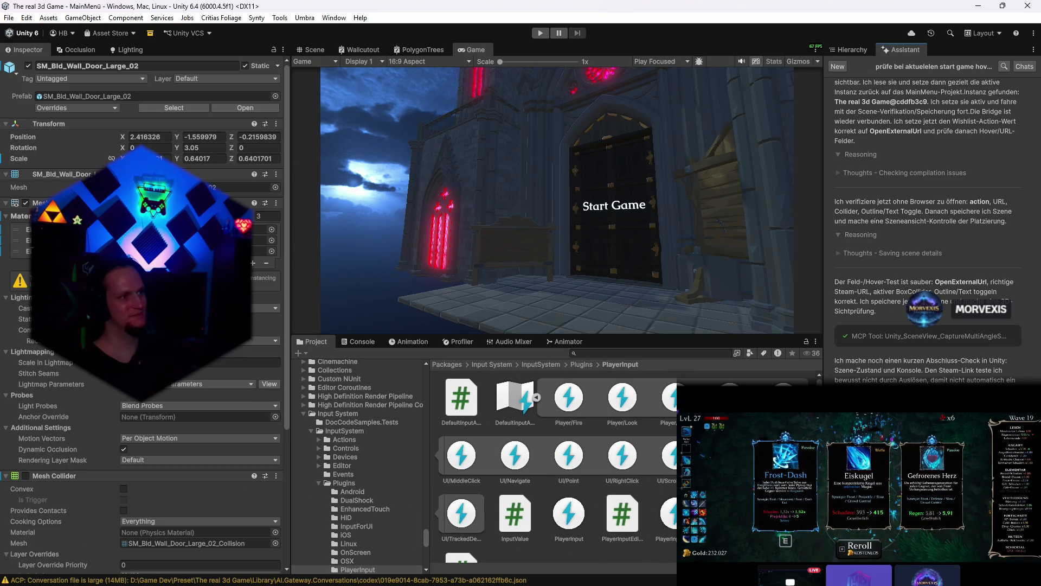
- Leave the Game view for the editable Scene view after the Interact_Wishlist_Steam summary
click(314, 49)
- Move the Gothic_Notice_Board across the floor and locate it in the scene hierarchy
mouse_move(619, 222)
mouse_down()
mouse_move(822, 198)
mouse_move(723, 209)
mouse_up()
click(557, 179)
drag(558, 179, 684, 206)
drag(588, 294, 548, 275)
key(e)
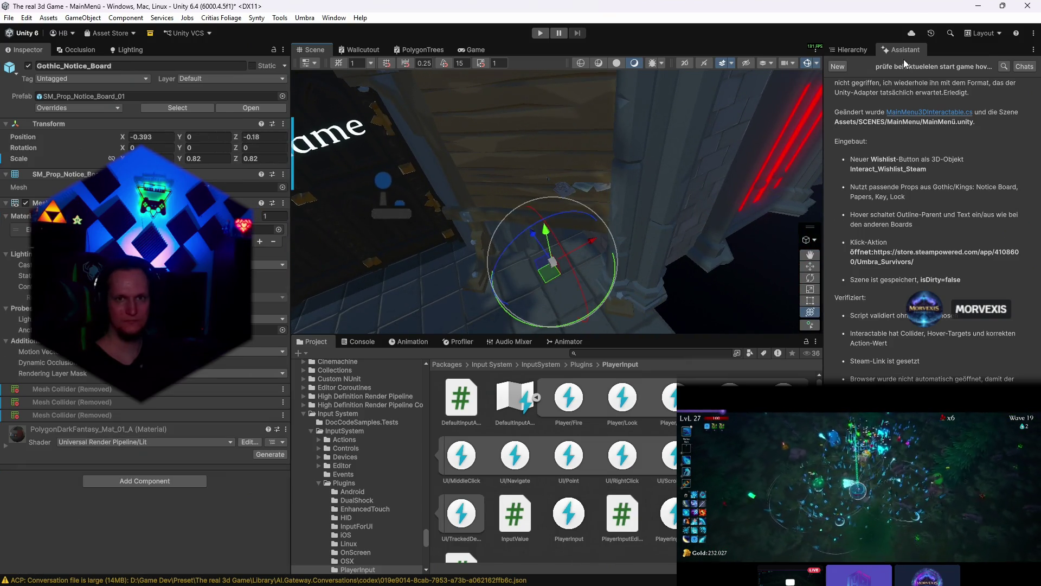
click(852, 50)
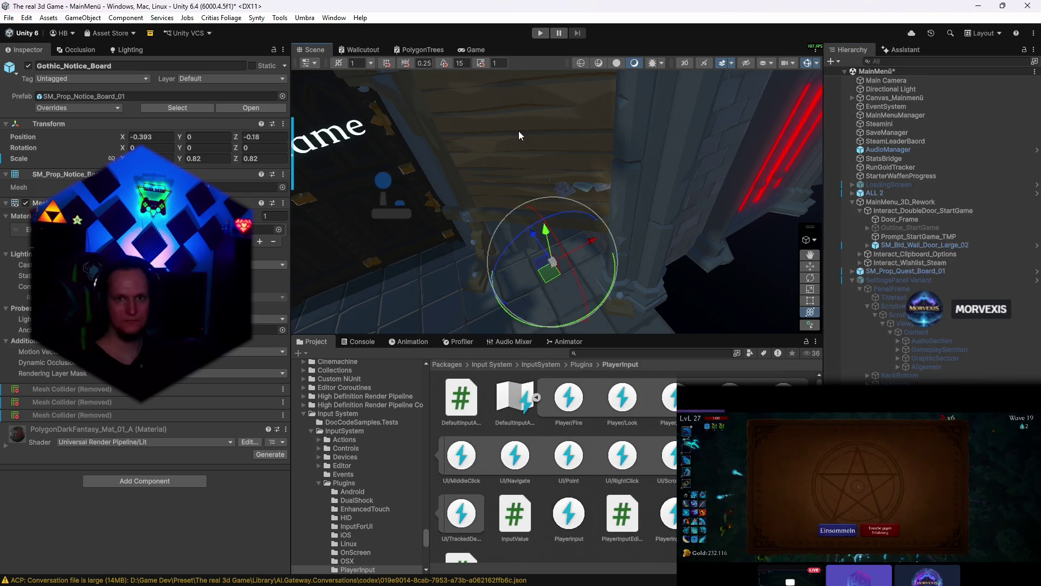
click(925, 218)
mouse_move(706, 226)
mouse_down()
mouse_move(591, 170)
mouse_move(529, 204)
mouse_up()
click(920, 279)
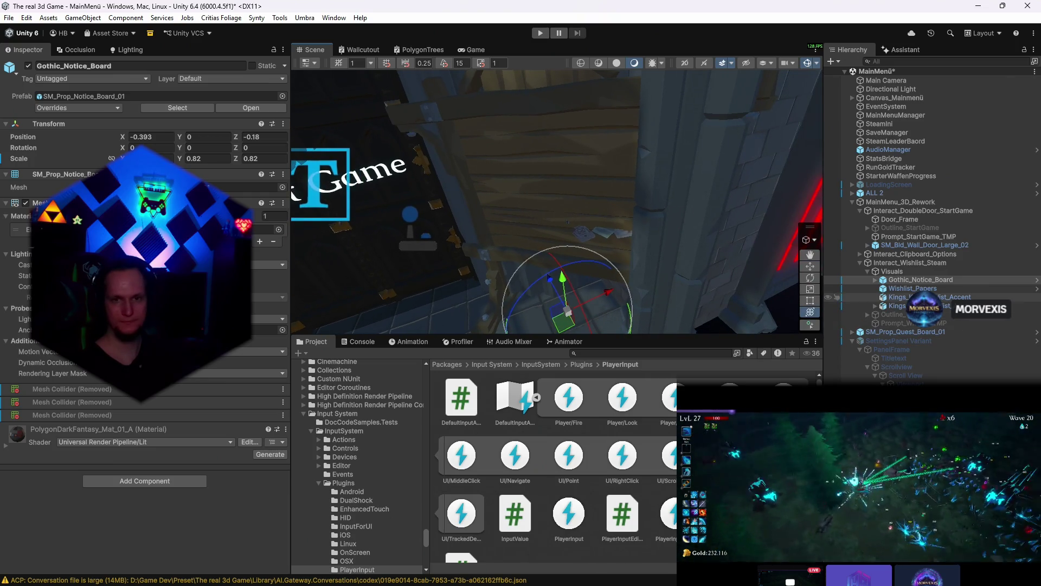
- Slide the Kings_Key_Wishlist_Accent key along the board to X -0.3162, Z -0.3091
click(902, 296)
mouse_move(735, 278)
mouse_down()
mouse_move(579, 193)
mouse_move(553, 204)
mouse_up()
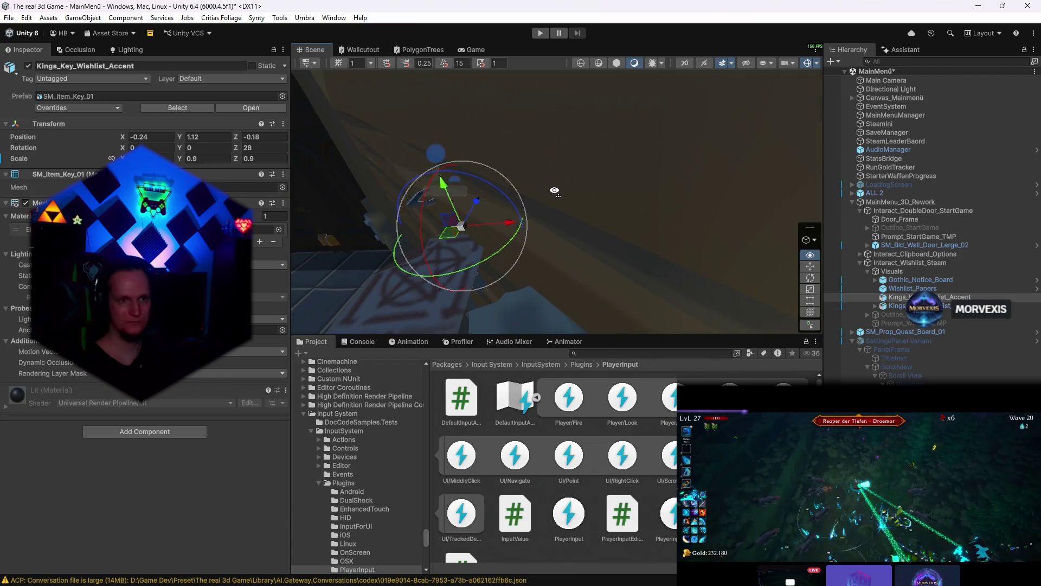
key(w)
drag(444, 248, 383, 269)
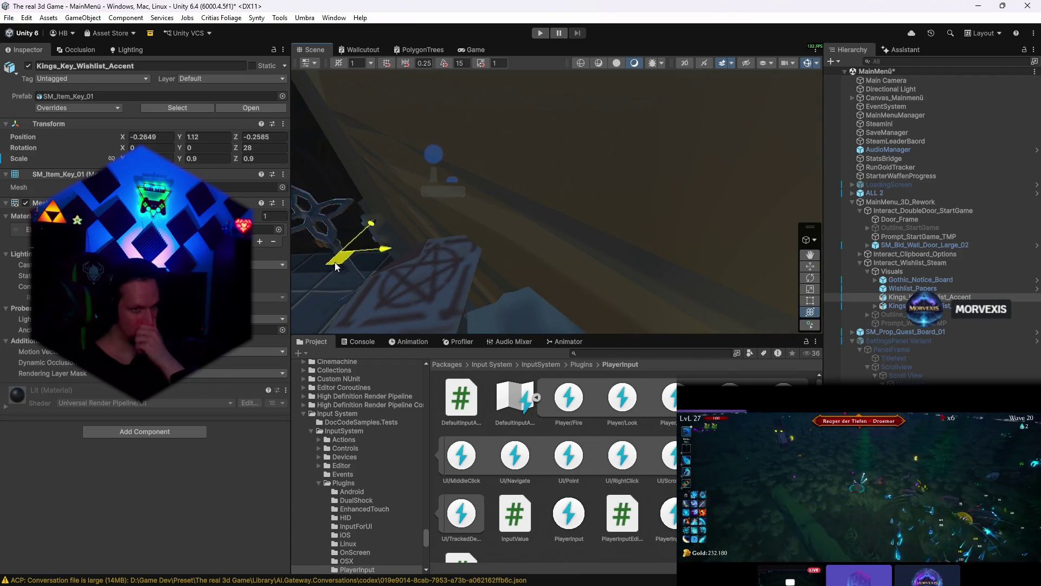
key(e)
right_click(568, 247)
drag(568, 247, 521, 236)
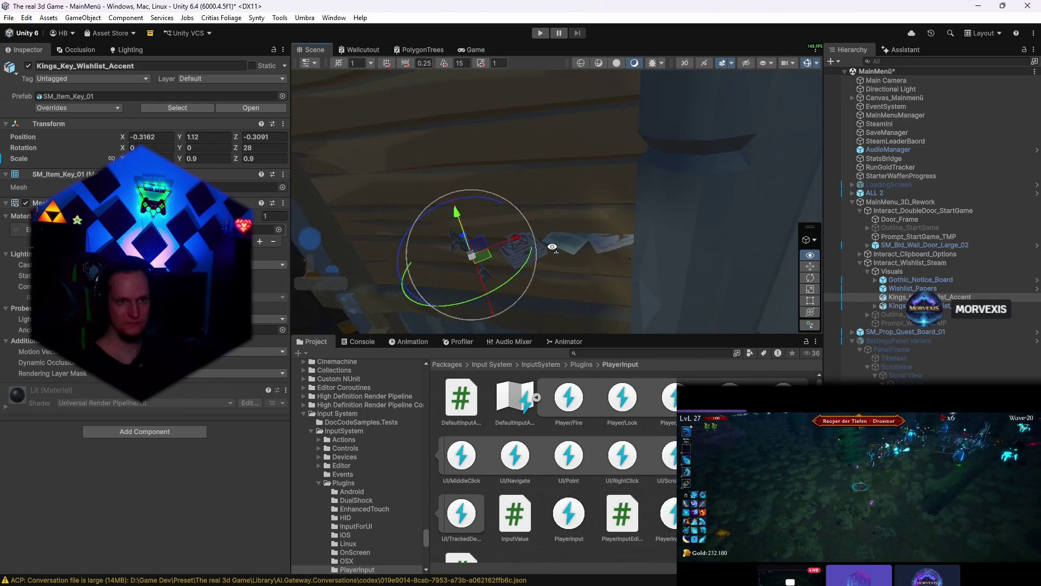
- Nudge the SM_Item_Lock_Top_01 lock part, undo it, and select Wishlist_Papers
click(877, 306)
click(911, 314)
drag(660, 236, 602, 277)
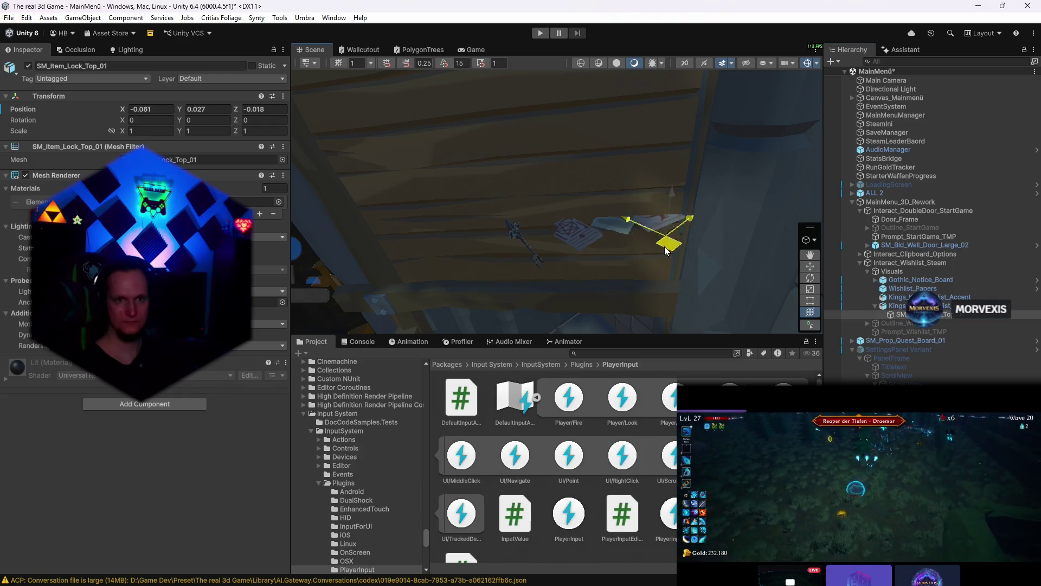
key(ctrl+z)
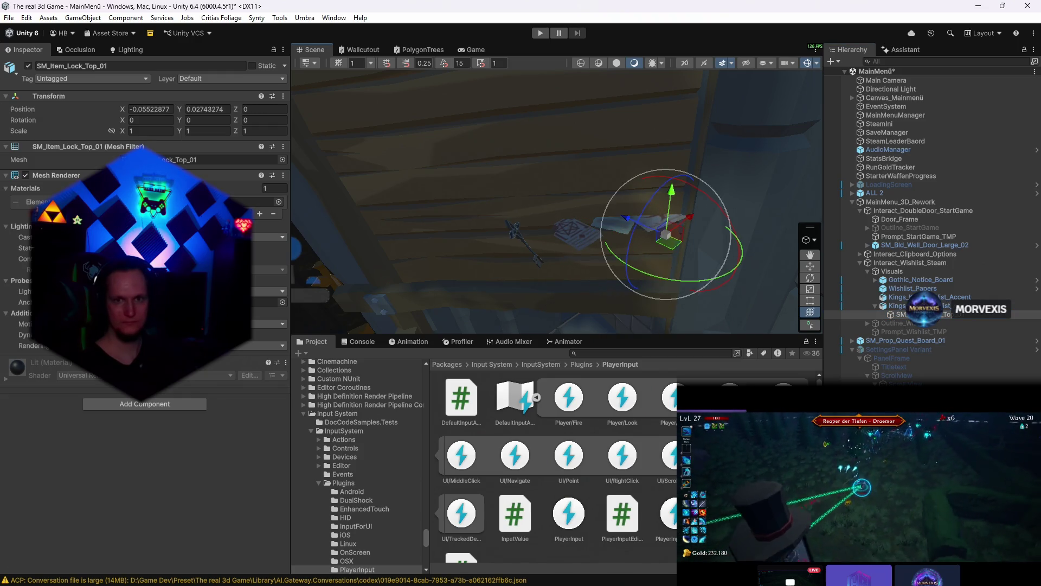
click(912, 288)
- Raise Wishlist_Papers to Y 1.295 and turn them to rotation Y 82.811, Z -81.118
mouse_move(626, 220)
mouse_down()
mouse_move(529, 278)
mouse_move(528, 175)
mouse_up()
key(w)
key(y)
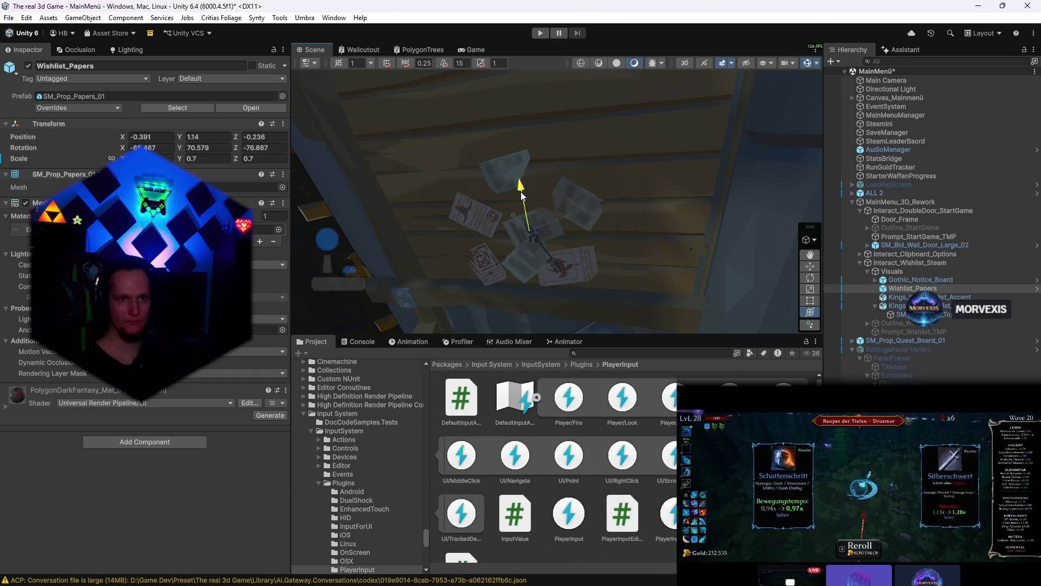
right_click(640, 178)
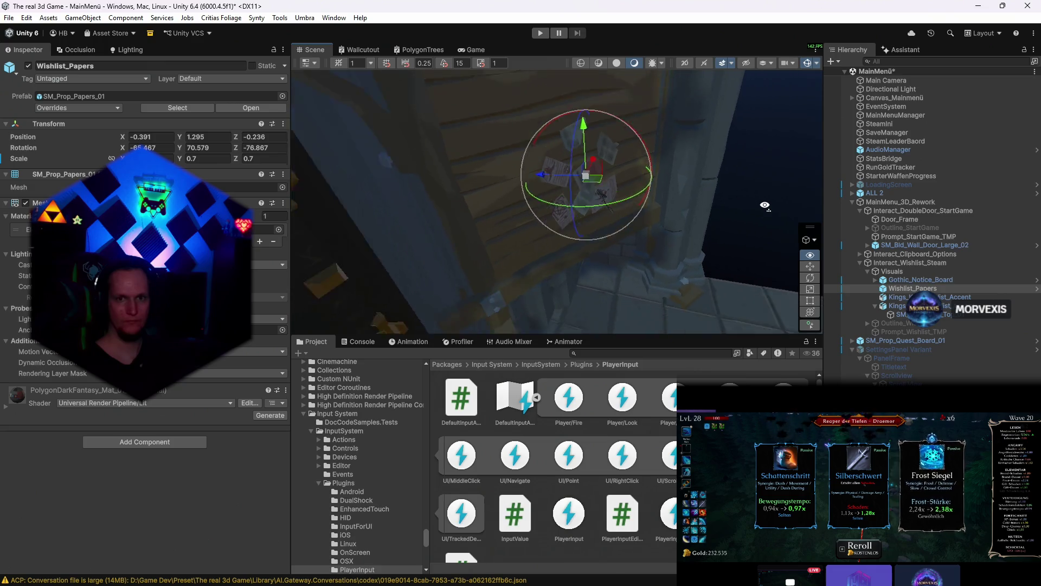
drag(605, 213, 588, 212)
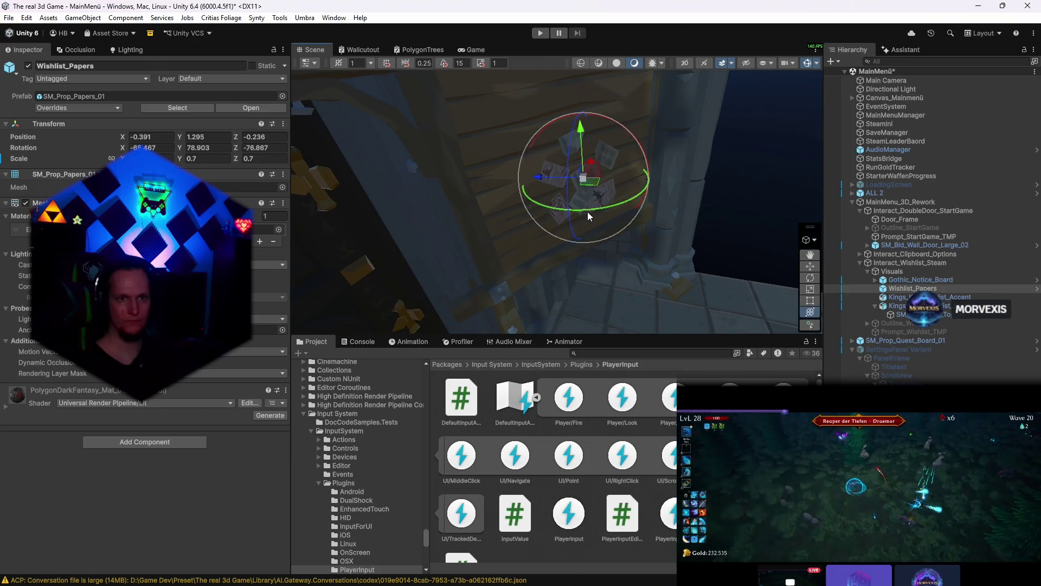
right_click(588, 212)
drag(688, 113, 699, 117)
right_click(720, 123)
scroll(721, 122, down, 3)
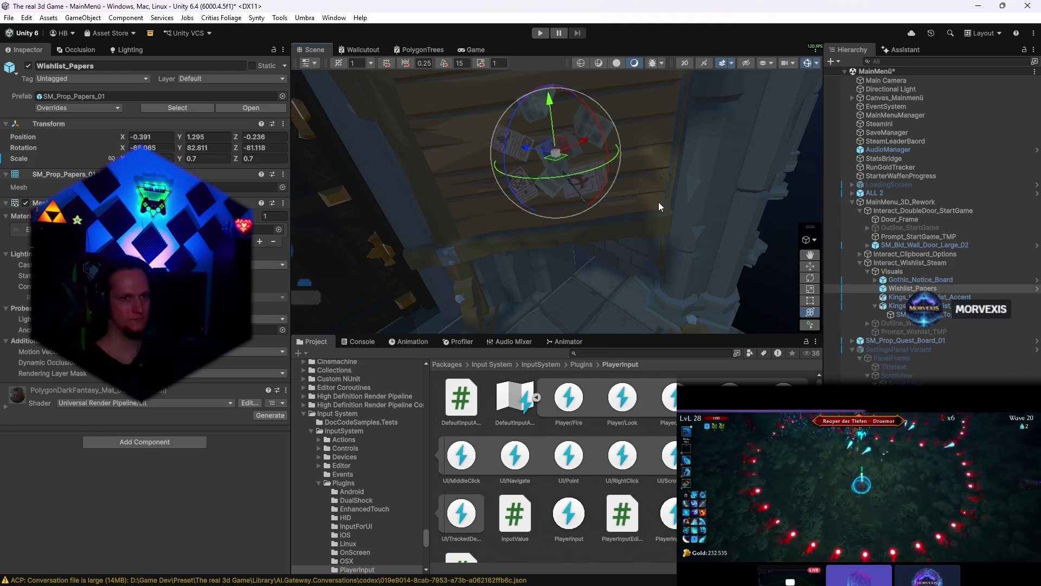
drag(658, 203, 734, 155)
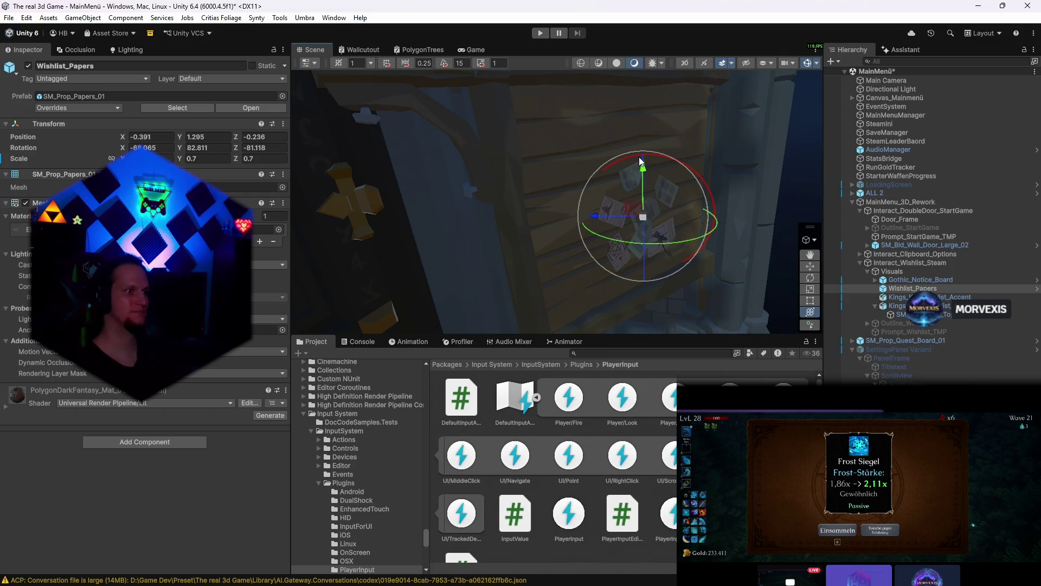
- Enlarge Wishlist_Papers to scale 1.20736 at Y 1.483, then select Interact_Wishlist_Steam
drag(641, 161, 667, 196)
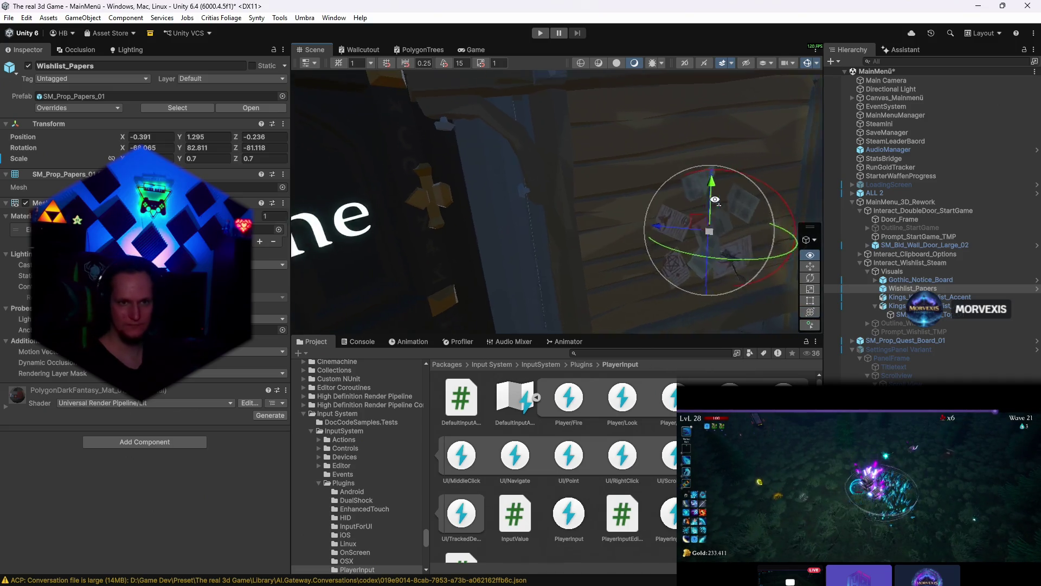
mouse_move(587, 234)
mouse_down()
mouse_move(577, 144)
mouse_move(604, 166)
mouse_move(786, 190)
mouse_move(733, 244)
mouse_up()
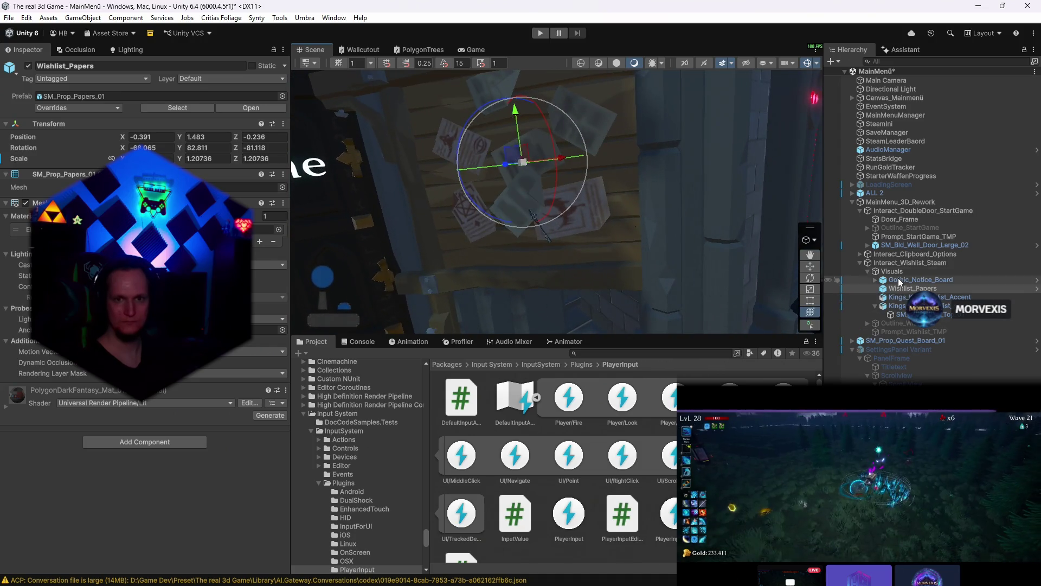
click(895, 263)
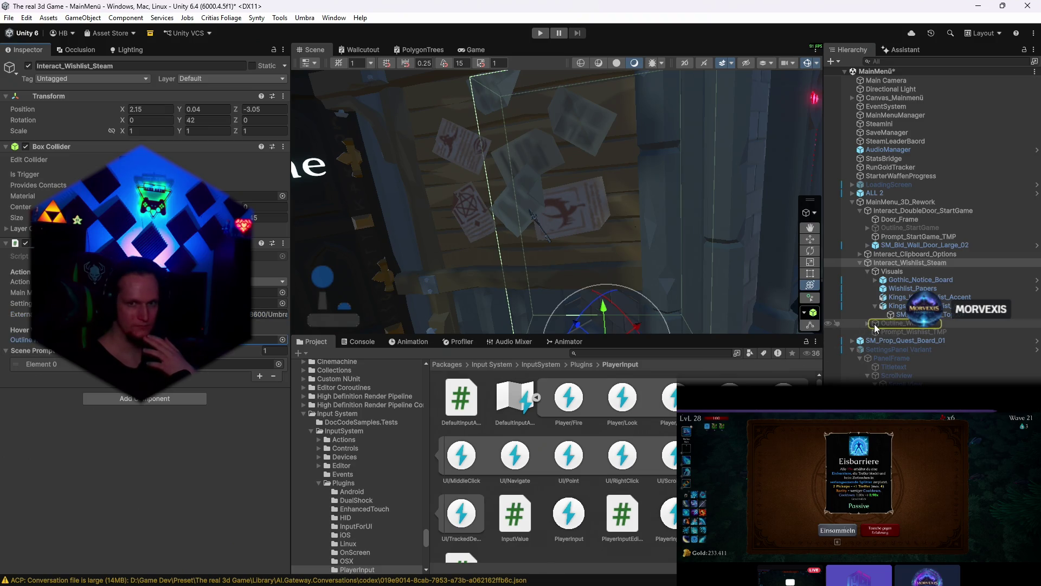
- Activate Outline_Wishlist and align its yellow outline to the board at X -0.409, Z -0.106
click(899, 324)
click(32, 65)
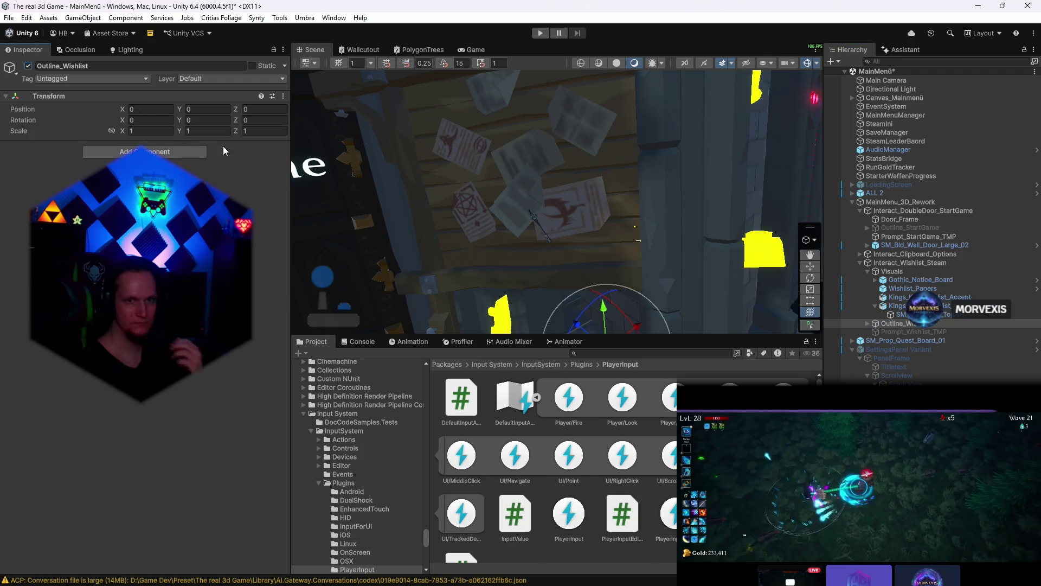
alt+drag(570, 204, 453, 209)
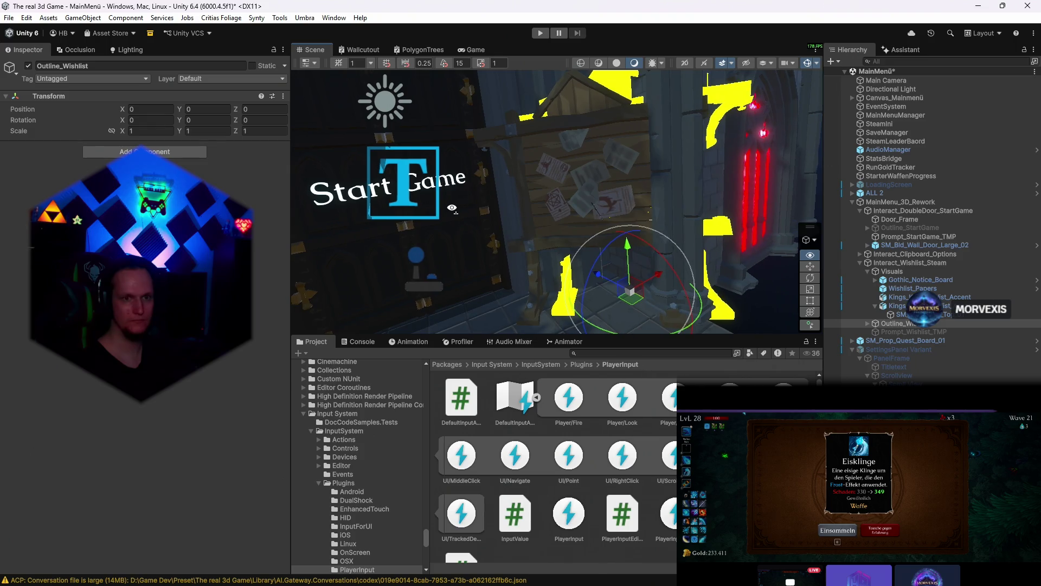
drag(635, 297, 600, 302)
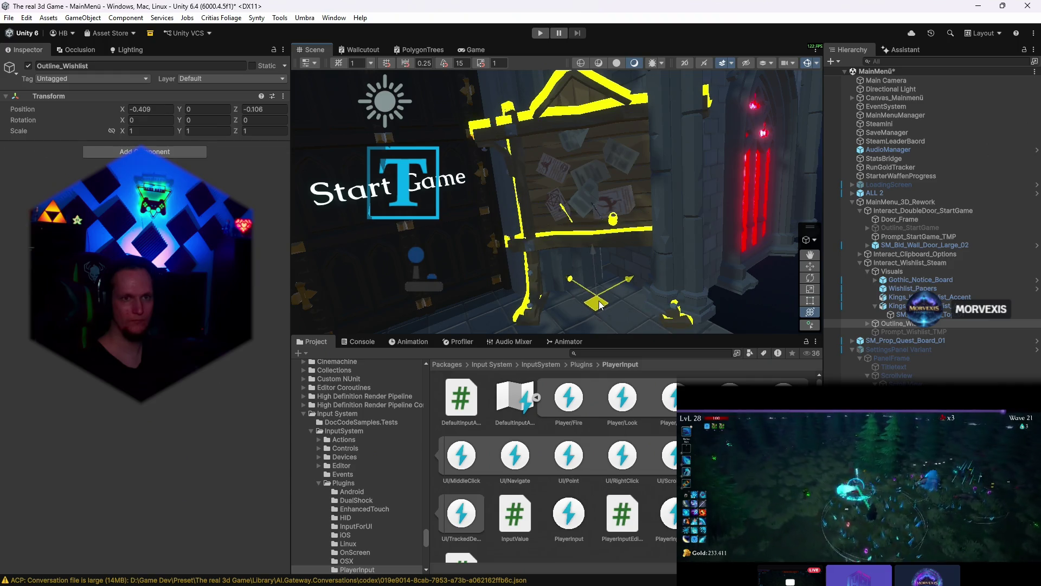
scroll(599, 303, down, 3)
mouse_move(570, 269)
alt+mouse_down()
mouse_move(490, 236)
mouse_move(539, 244)
alt+mouse_up()
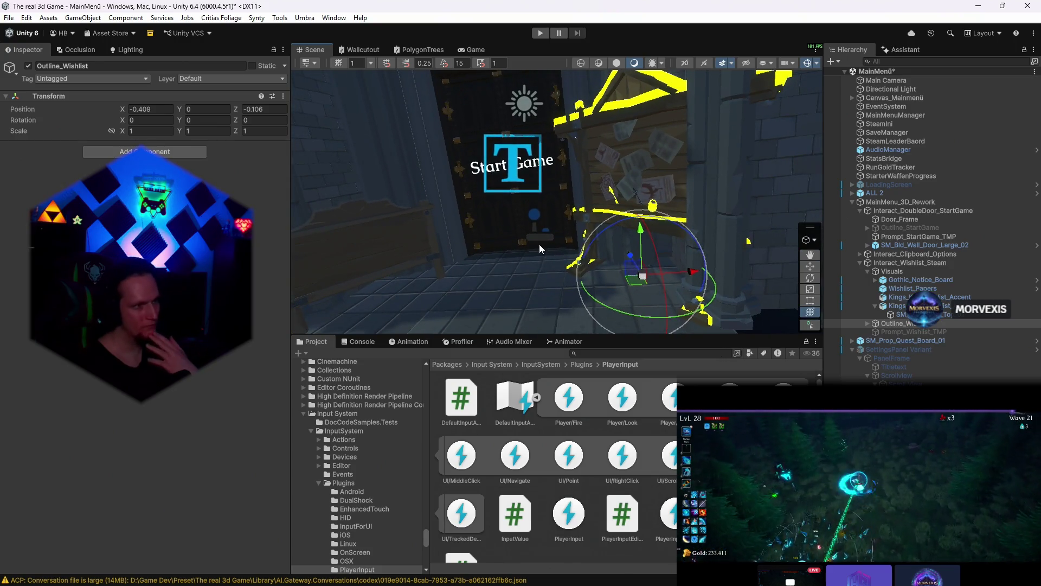
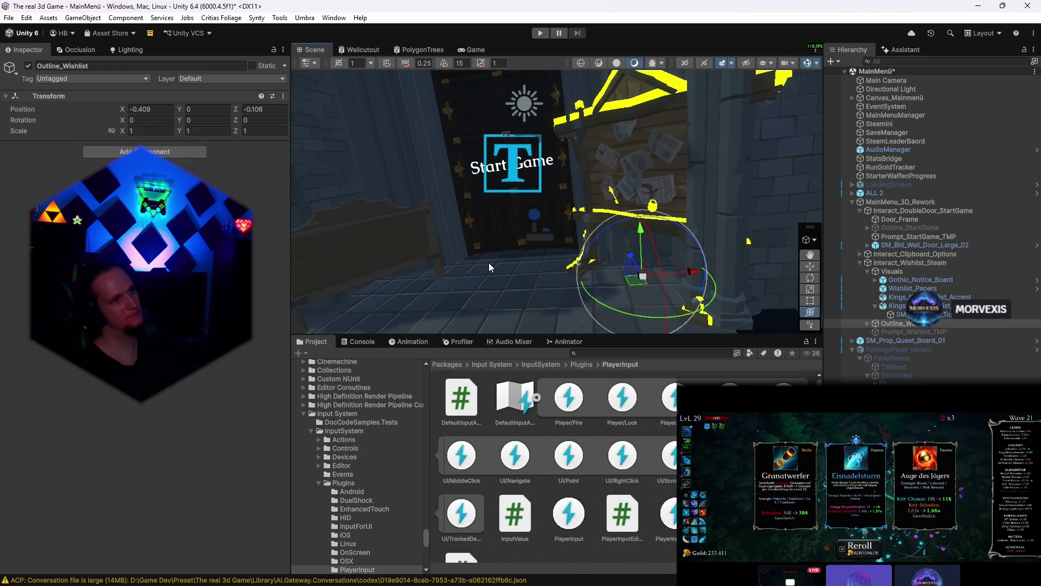
- Delete the stray dark stick-shaped object beside the yellow padlock on the notice board
mouse_move(488, 263)
mouse_down()
mouse_move(657, 190)
mouse_move(636, 194)
mouse_up()
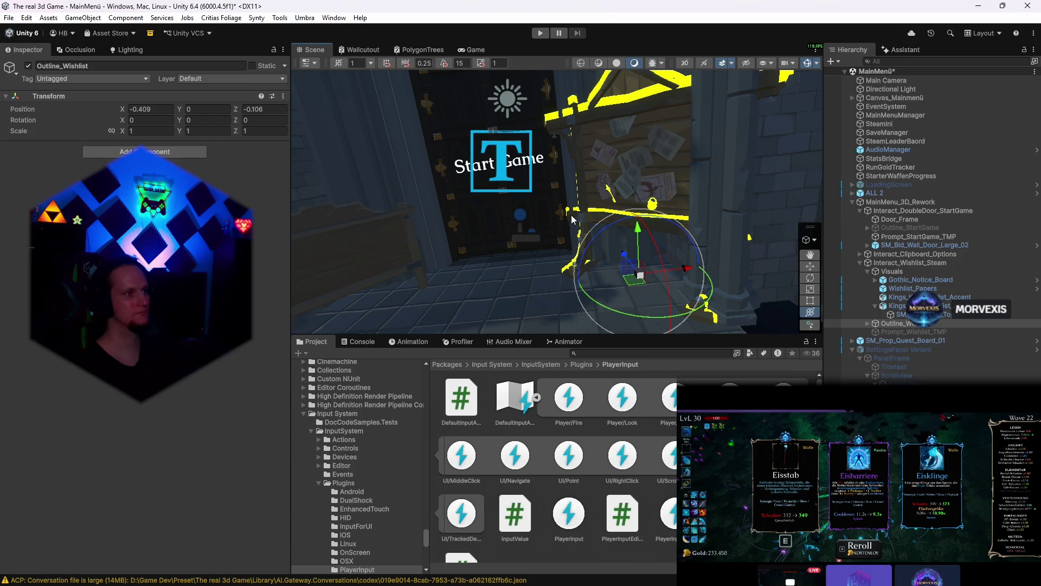
mouse_move(571, 220)
mouse_down()
mouse_move(714, 211)
mouse_move(718, 186)
mouse_up()
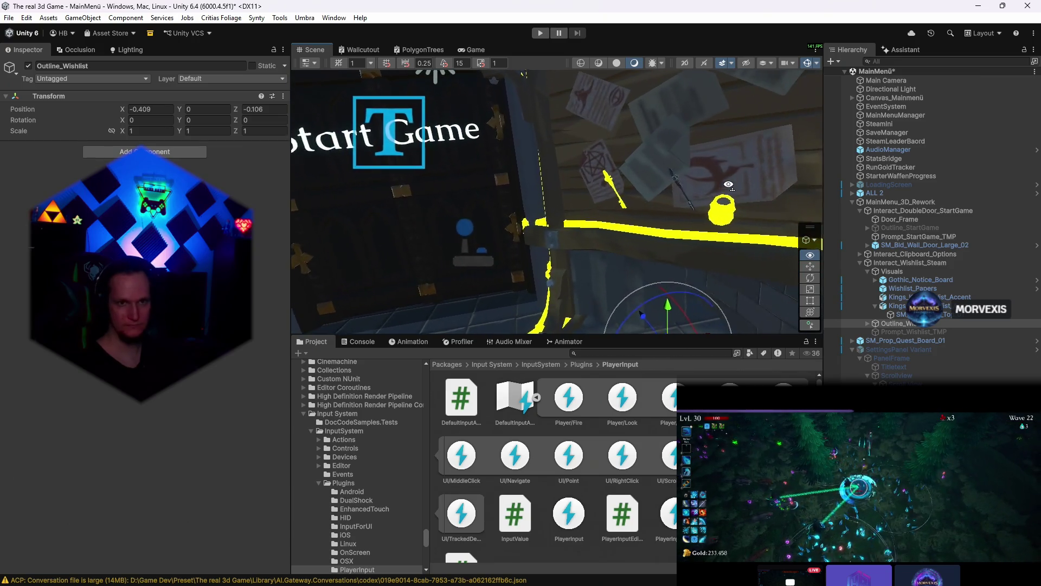
mouse_move(718, 186)
mouse_down()
mouse_move(643, 209)
mouse_move(714, 209)
mouse_up()
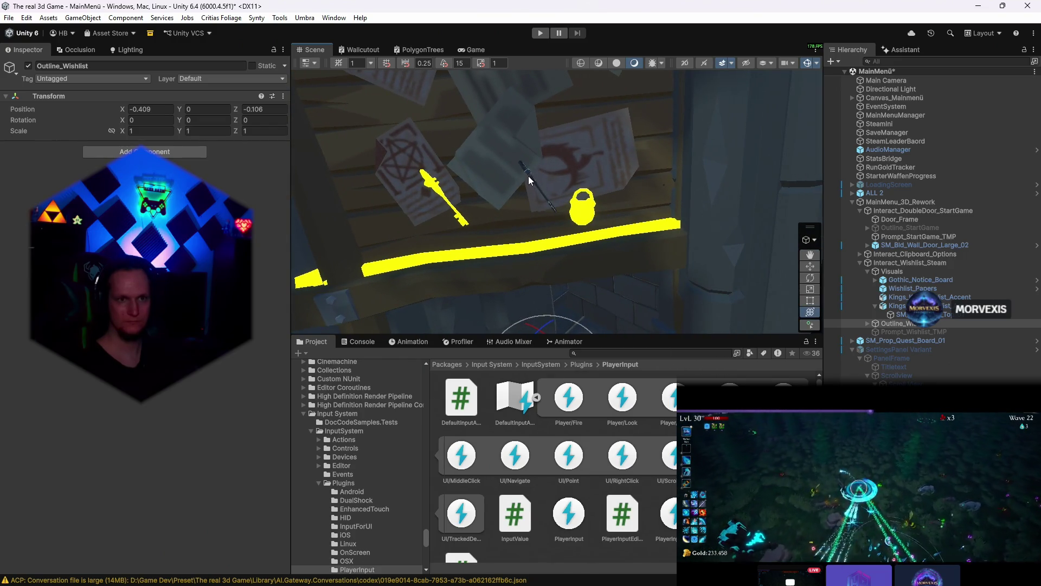
click(529, 179)
key(Delete)
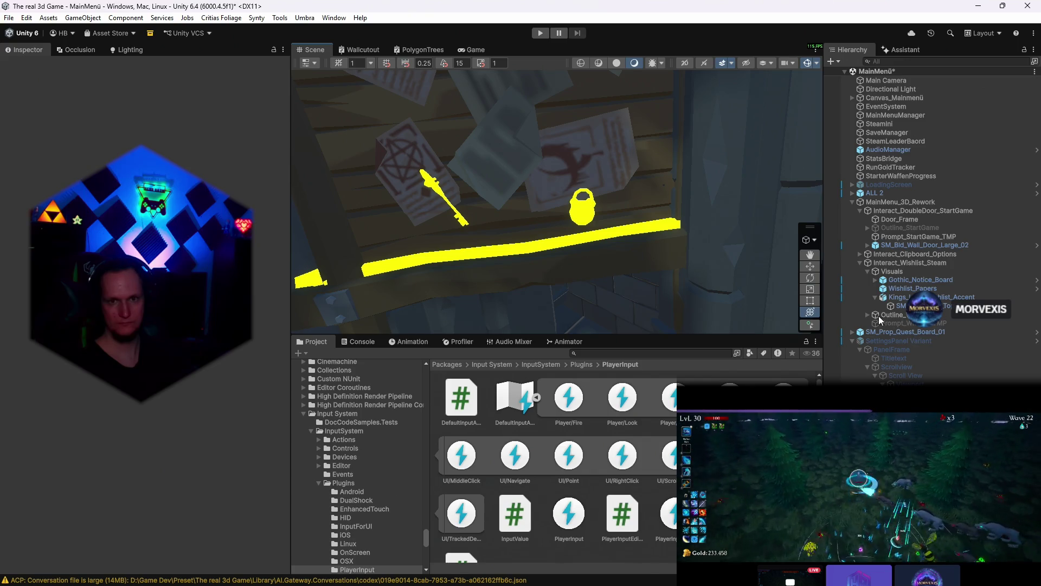
- Delete the Outline_Key and Outline_Lock objects from the outline group
click(868, 315)
click(897, 333)
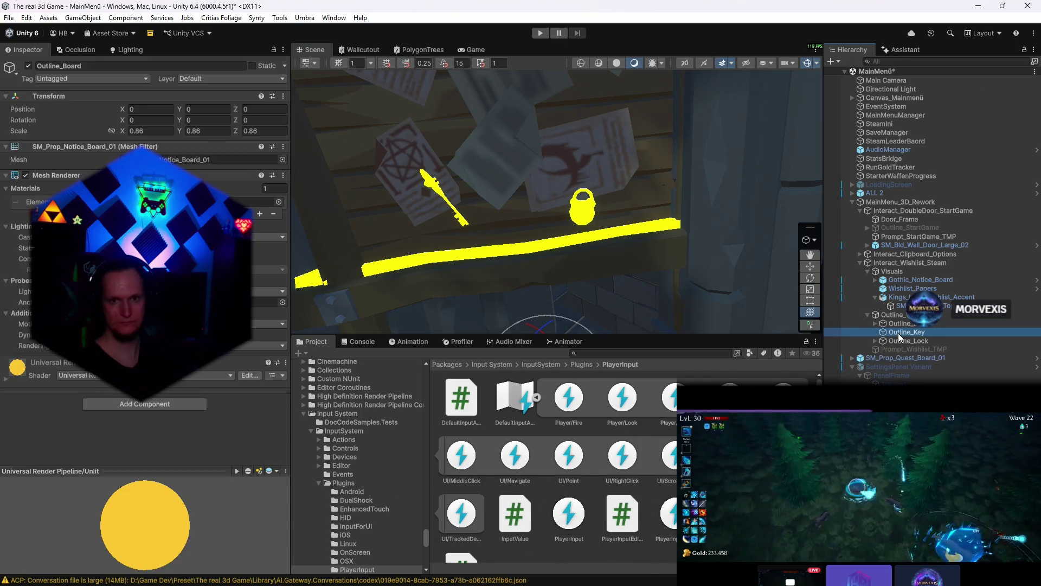
key(Delete)
click(898, 331)
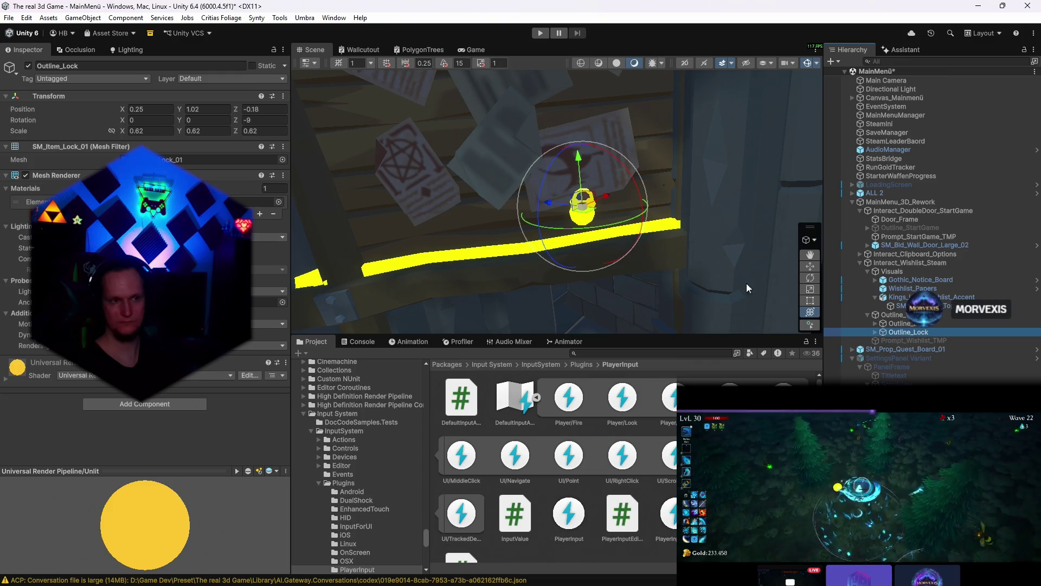
key(Delete)
- Scale Outline_Board to 0.6167576 and nudge it so the highlight traces the whole board in Game view
click(898, 324)
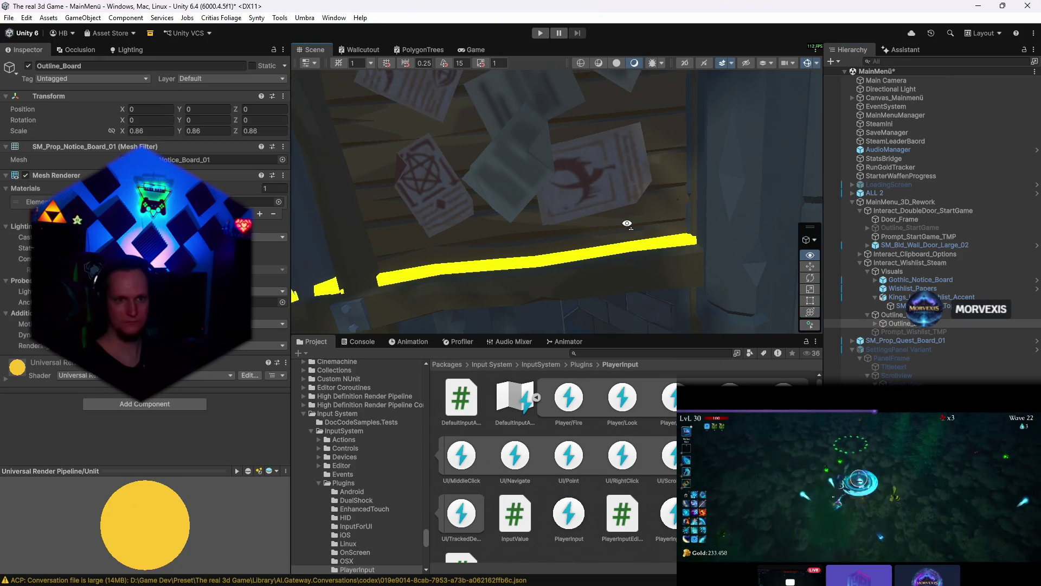
scroll(627, 223, down, 5)
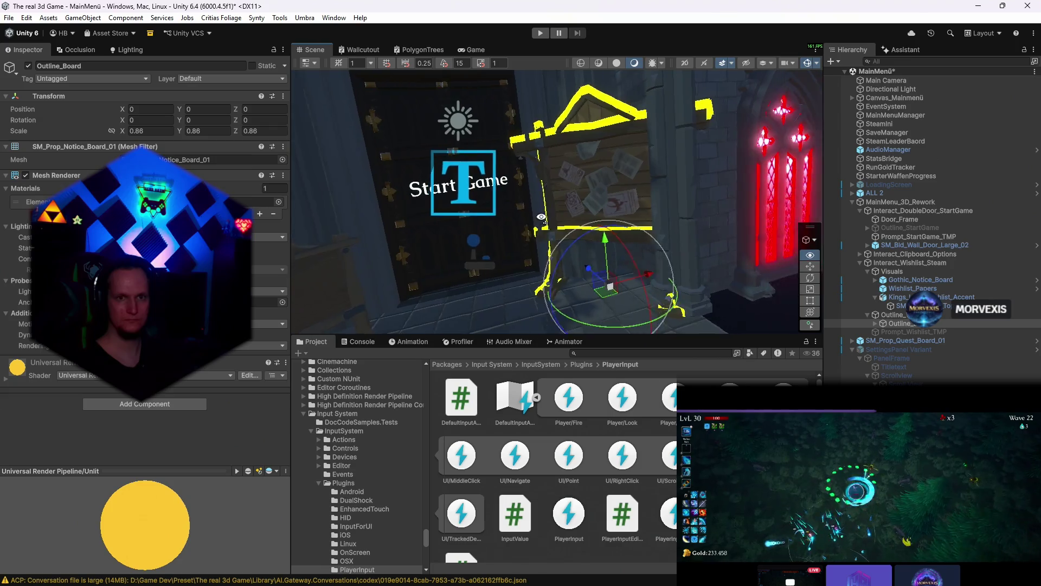
drag(542, 216, 570, 203)
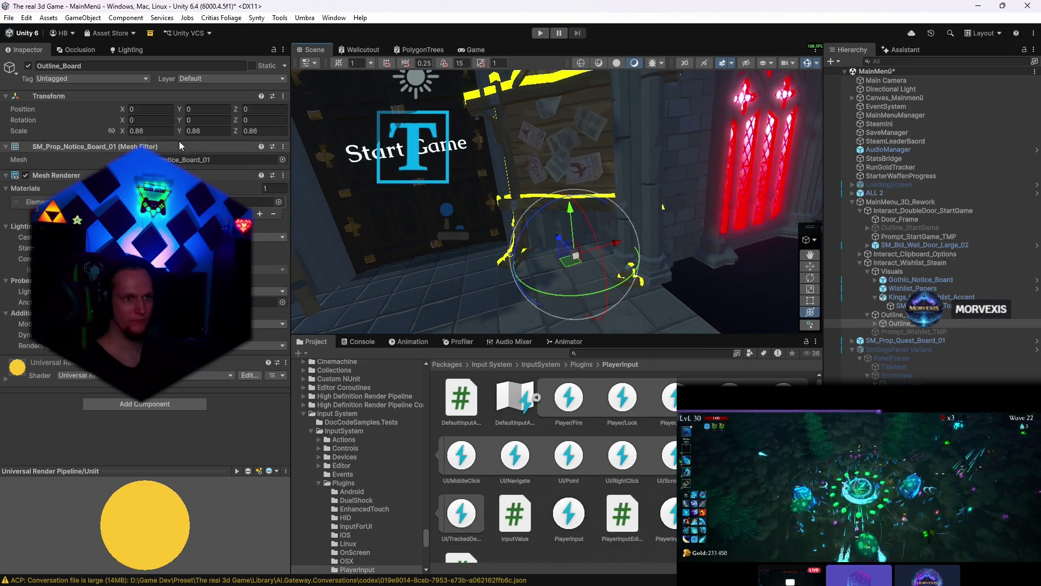
drag(575, 258, 559, 257)
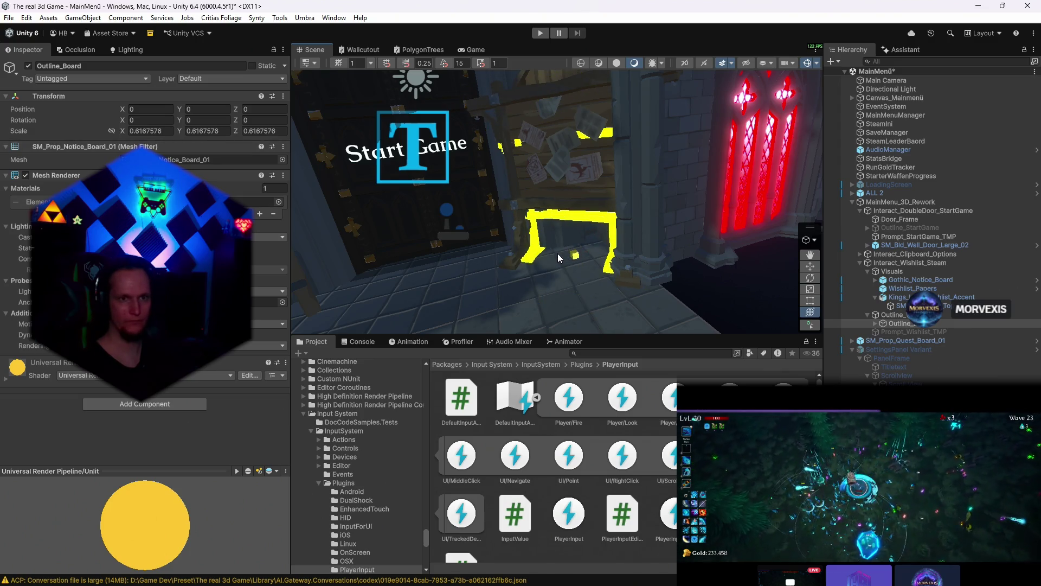
click(476, 50)
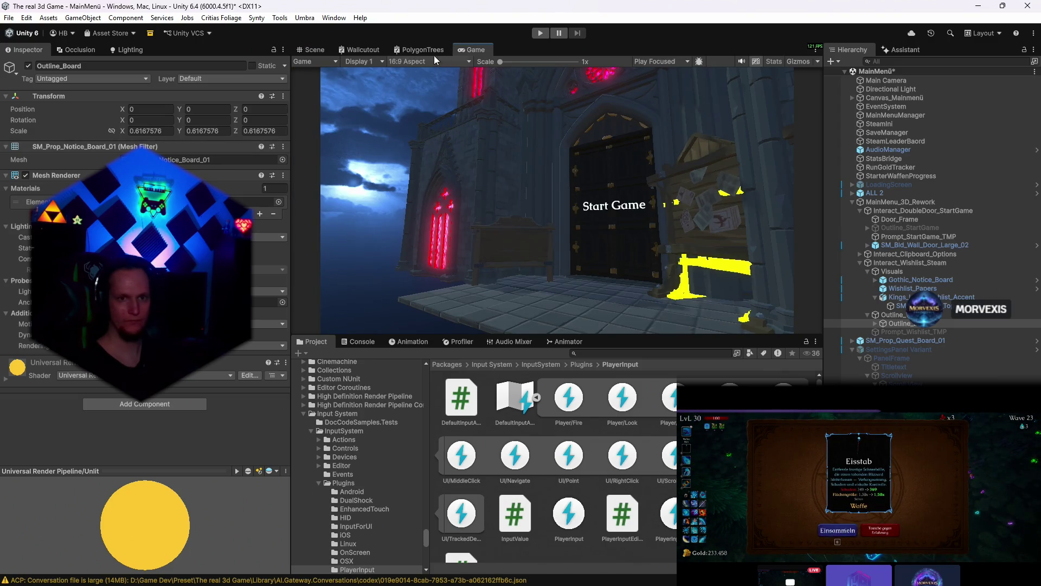
click(315, 50)
drag(555, 262, 558, 269)
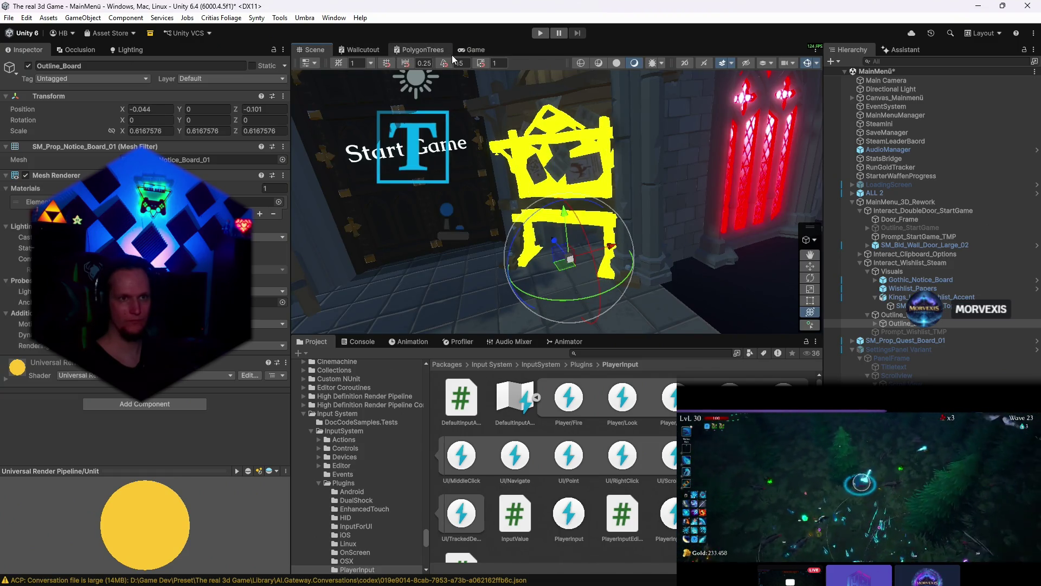
click(475, 49)
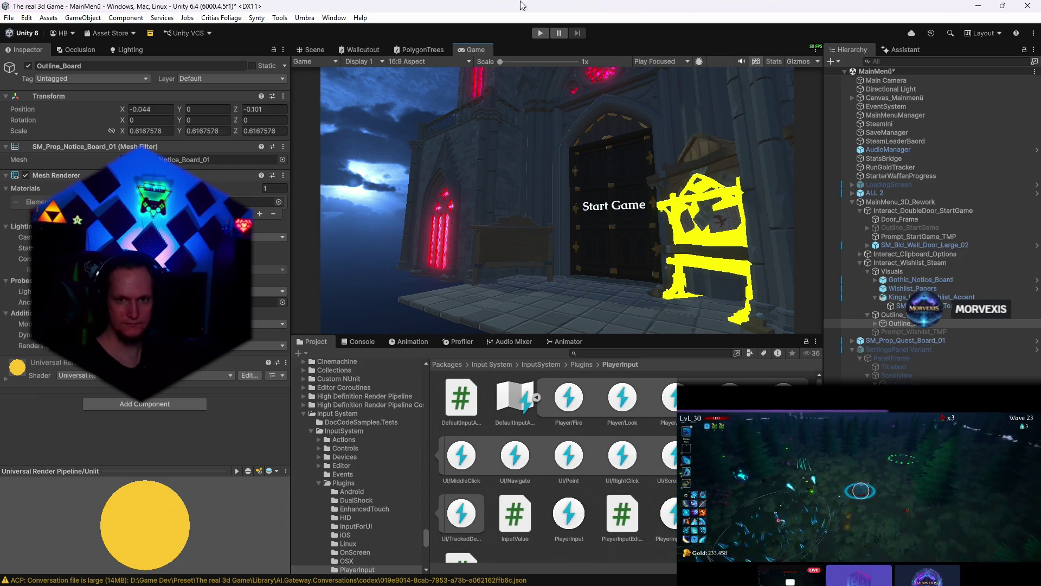
click(146, 131)
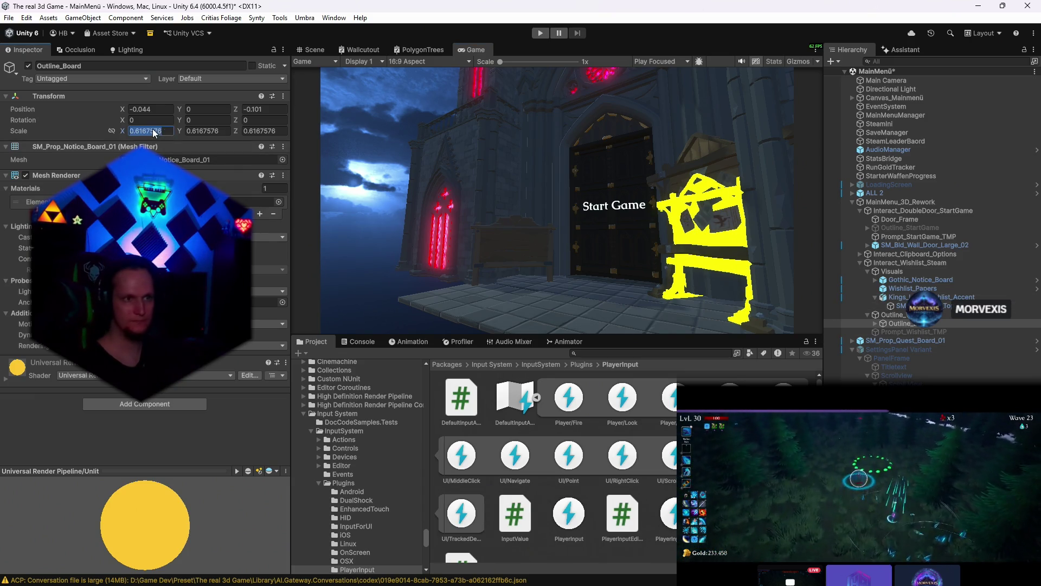
- Scale the Gothic notice board to 0.6167576 and shift it so the outline hugs its edges
click(919, 297)
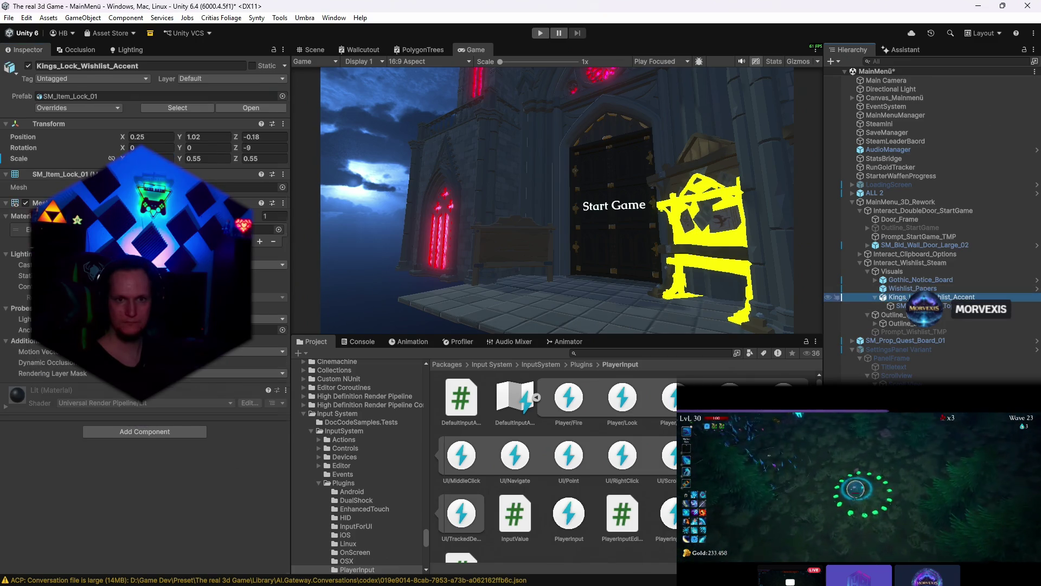
click(313, 49)
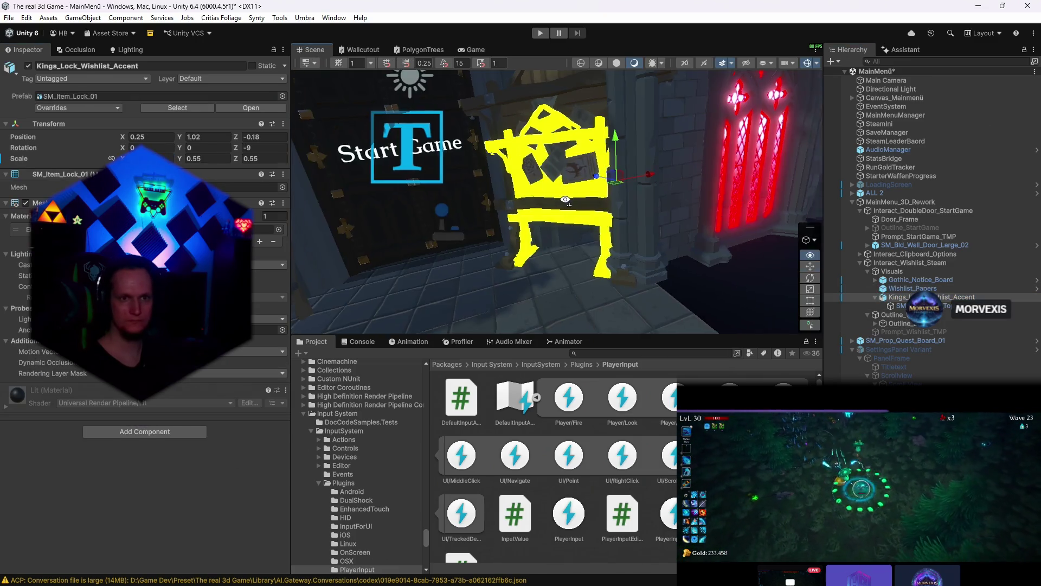
drag(577, 203, 586, 206)
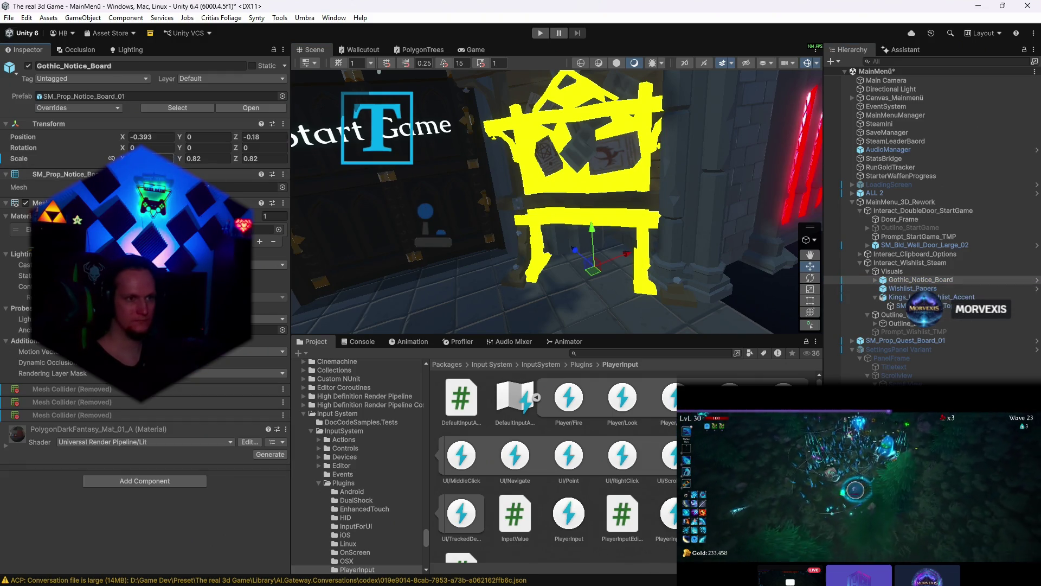
drag(236, 158, 295, 183)
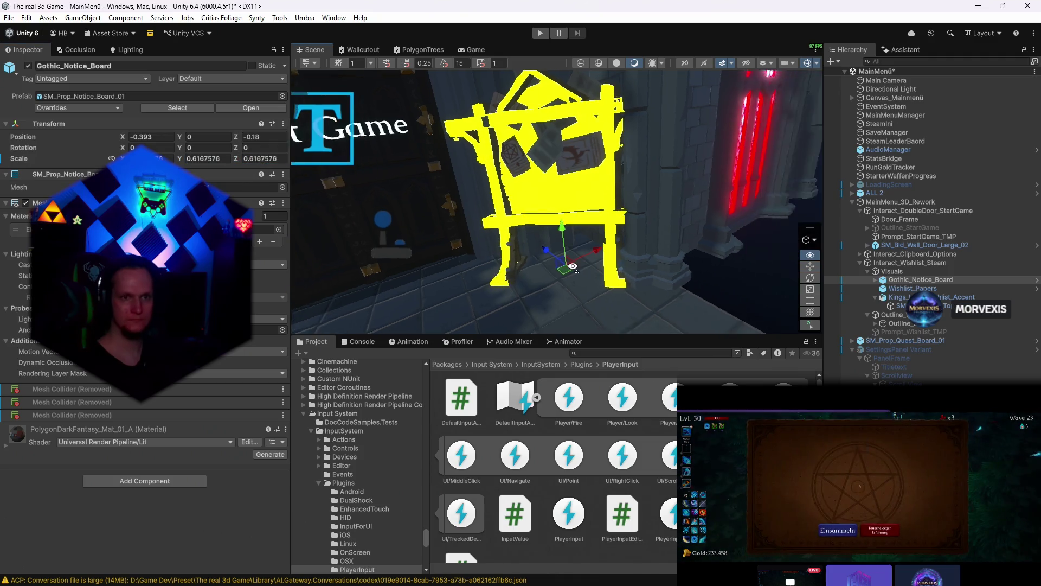
scroll(520, 204, up, 5)
drag(550, 287, 545, 294)
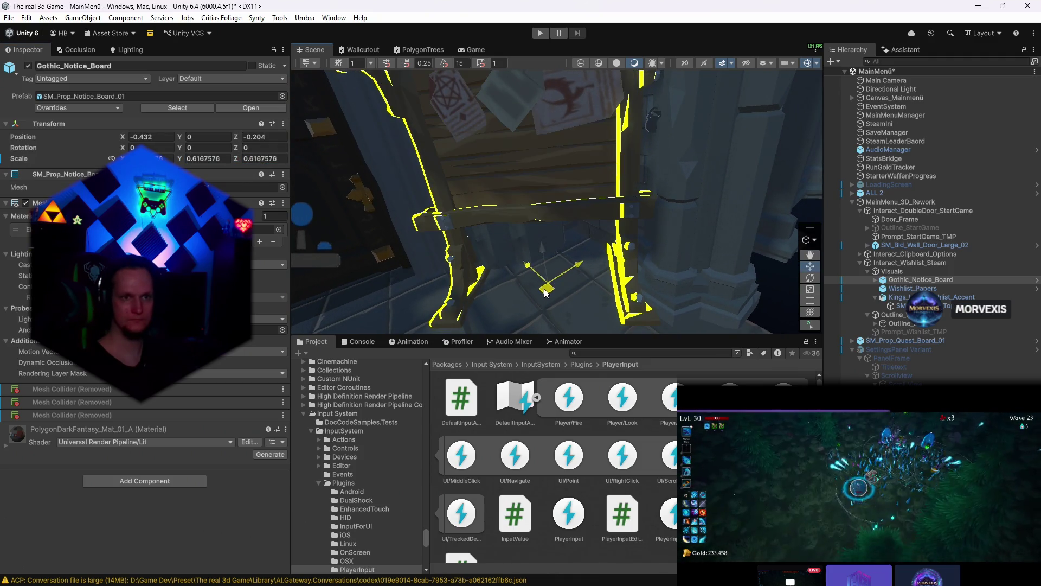
alt+drag(669, 238, 529, 244)
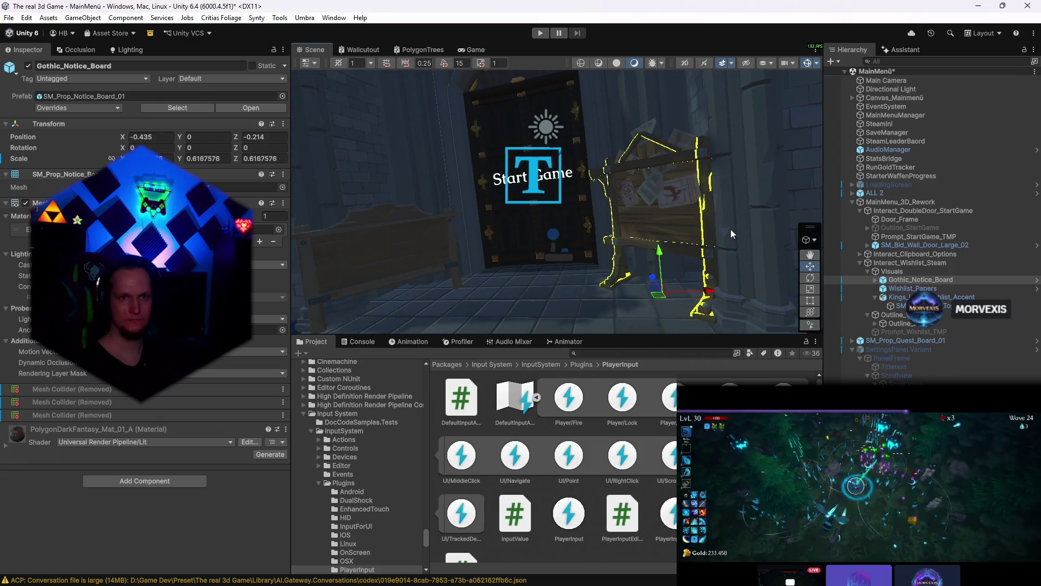
alt+drag(731, 229, 681, 216)
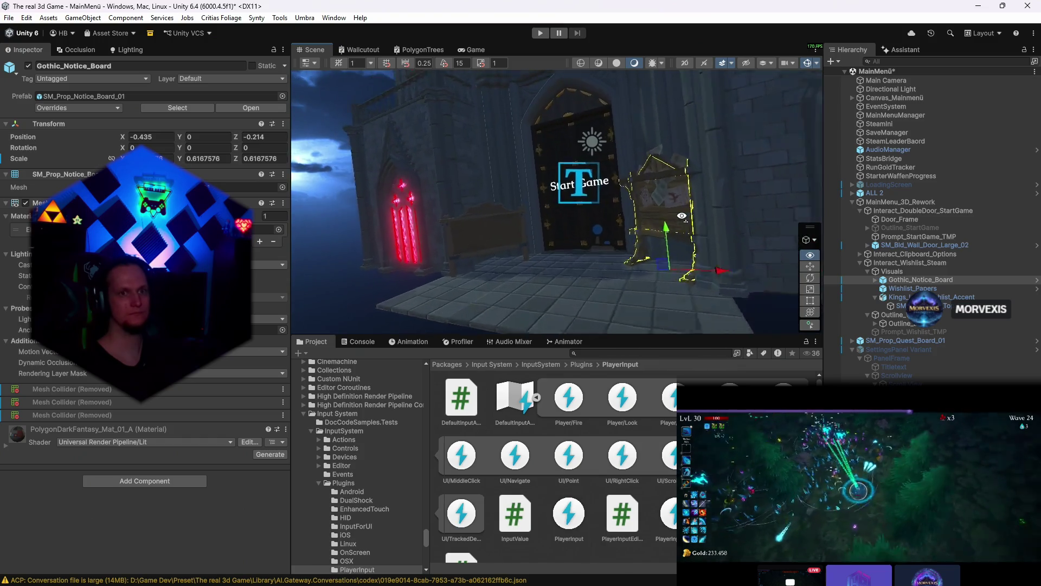
scroll(682, 215, up, 4)
- Lower the Wishlist_Papers on the notice board and rotate them flat against it
click(734, 269)
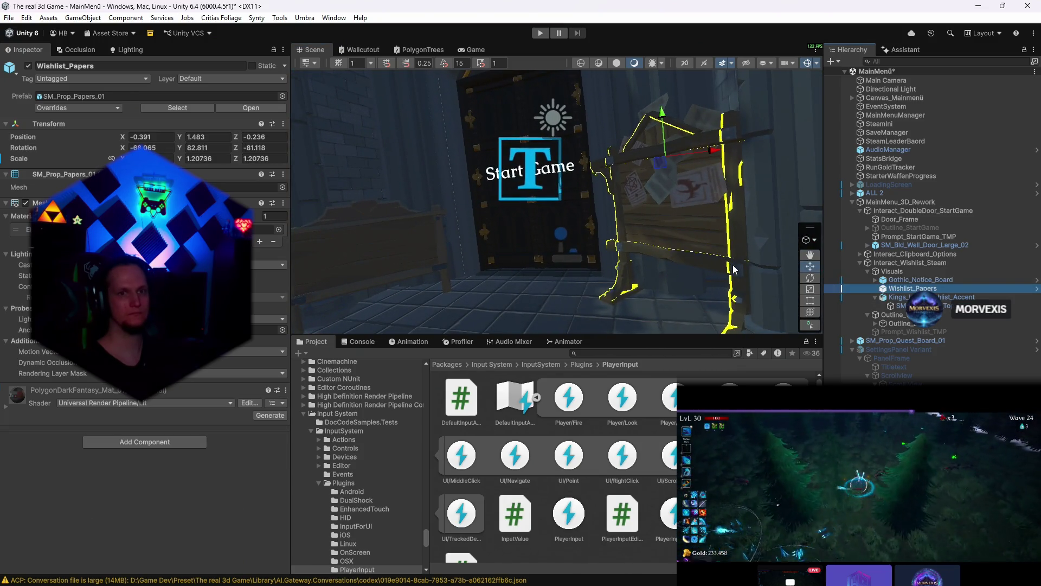
drag(663, 122, 670, 197)
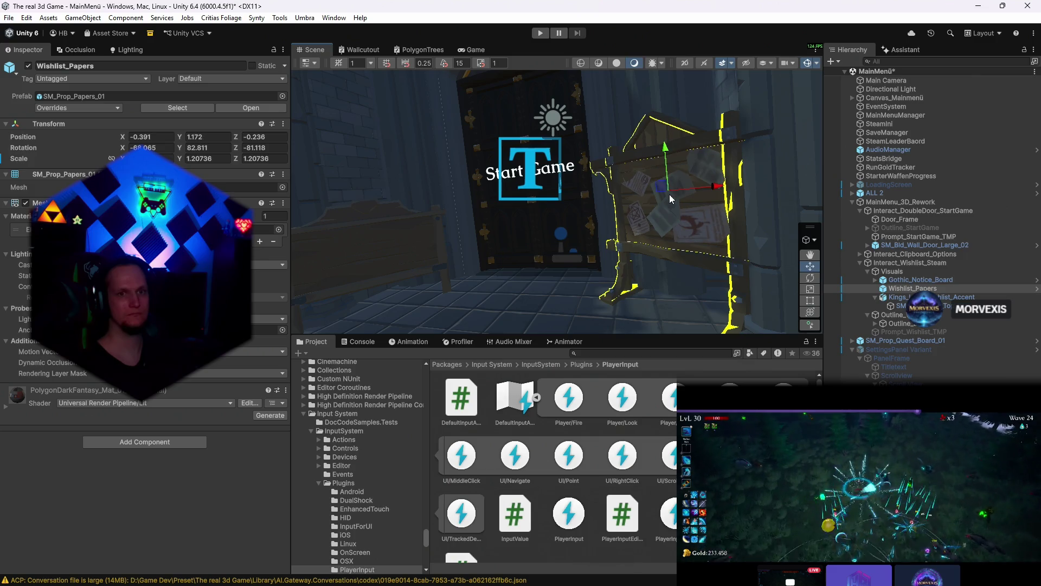
key(e)
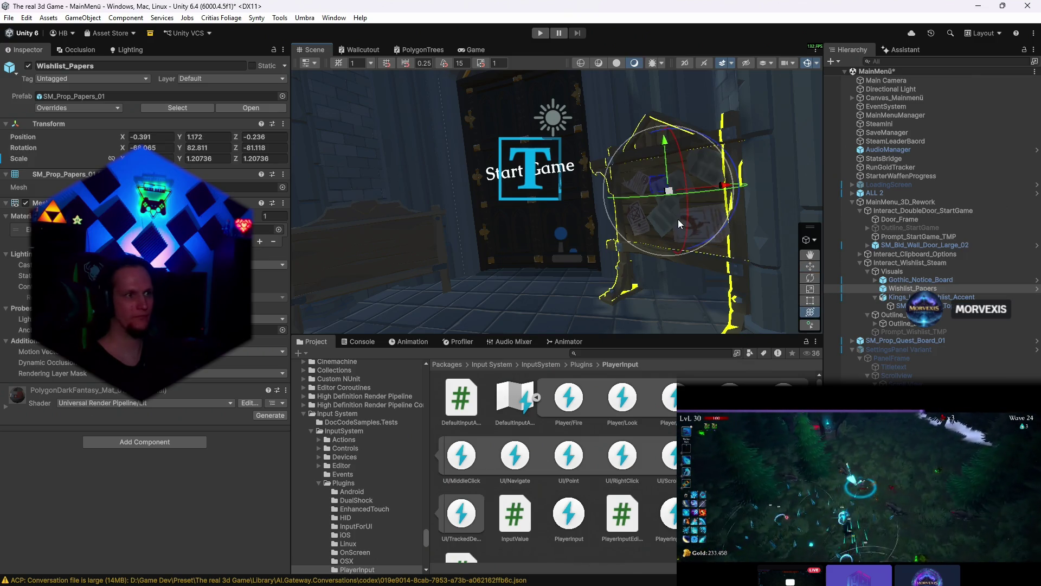
key(w)
key(e)
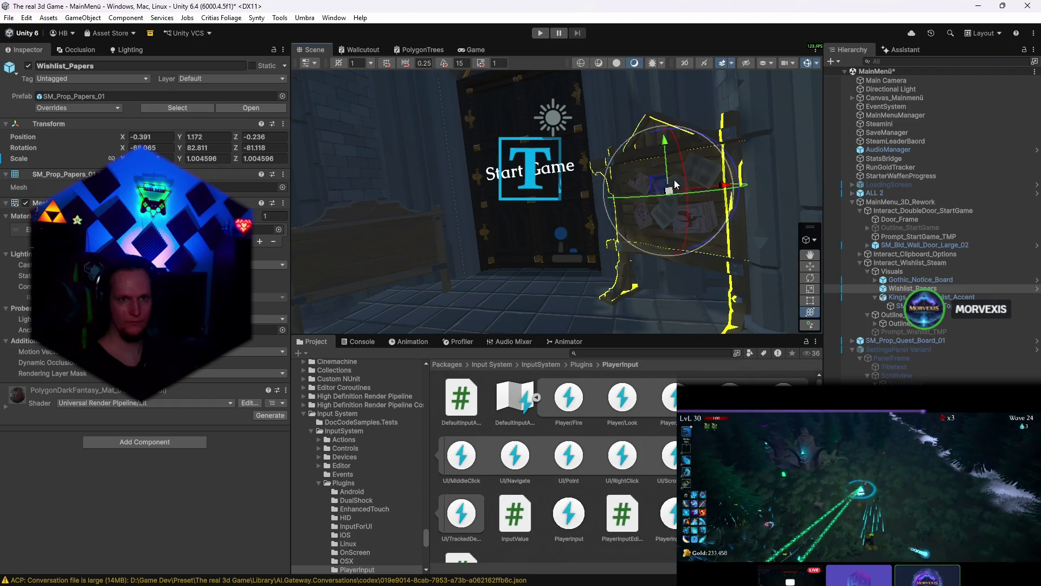
scroll(668, 193, up, 5)
scroll(740, 184, up, 2)
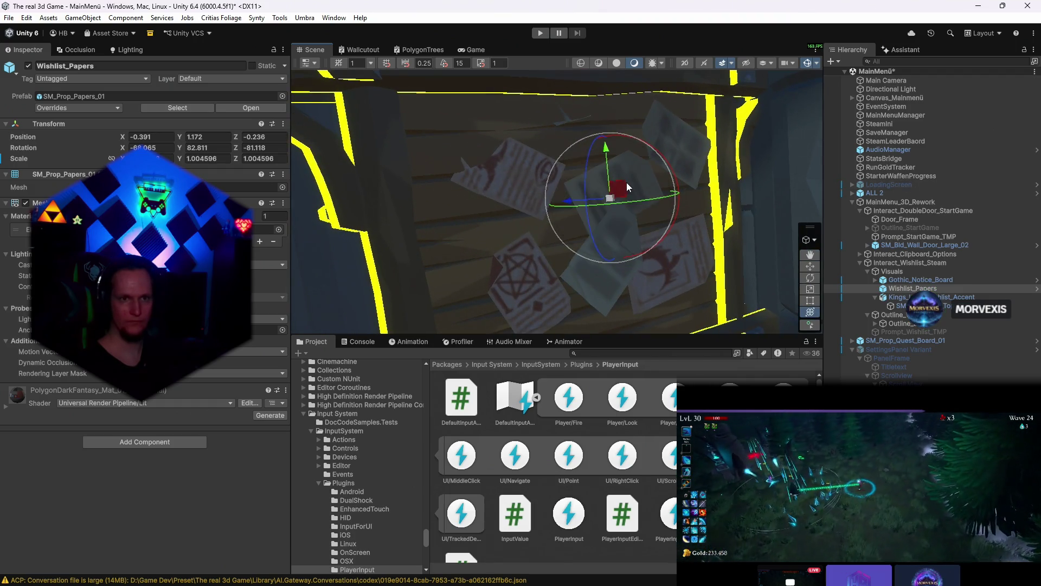
mouse_move(627, 183)
mouse_down()
mouse_move(632, 168)
mouse_move(606, 216)
mouse_up()
- Shrink and shift the papers slightly, then check the outlined board from the game camera
key(y)
mouse_move(609, 175)
mouse_down()
mouse_move(609, 189)
mouse_move(660, 175)
mouse_up()
scroll(609, 193, down, 3)
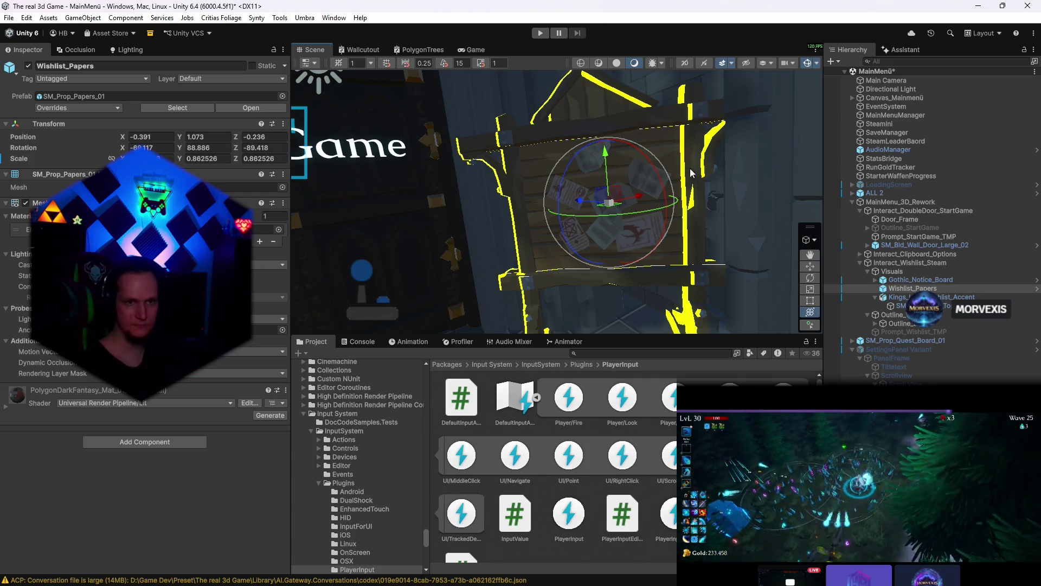
scroll(703, 195, up, 5)
key(w)
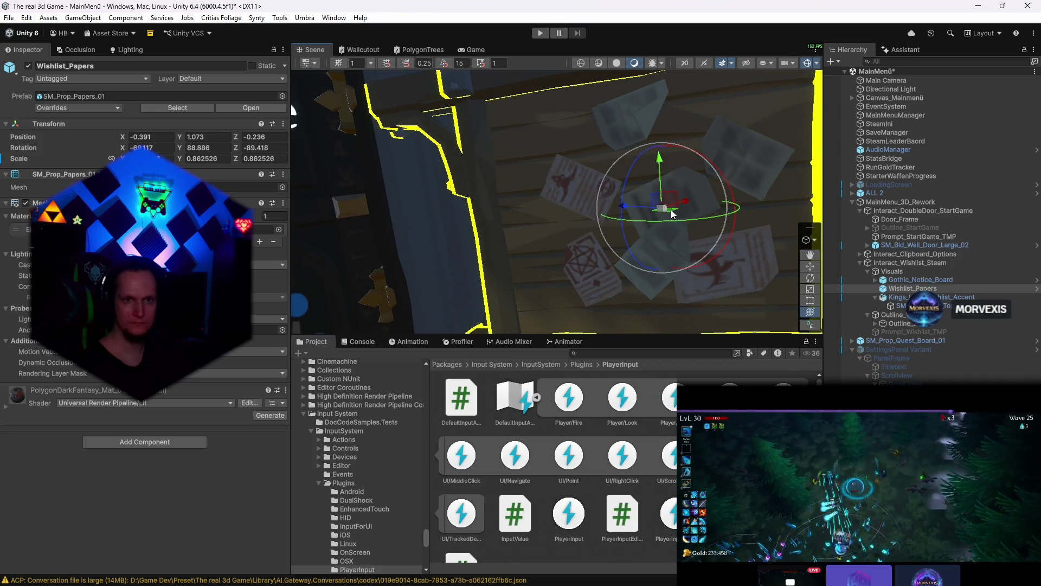
drag(661, 207, 667, 216)
scroll(666, 213, down, 5)
alt+drag(569, 203, 489, 122)
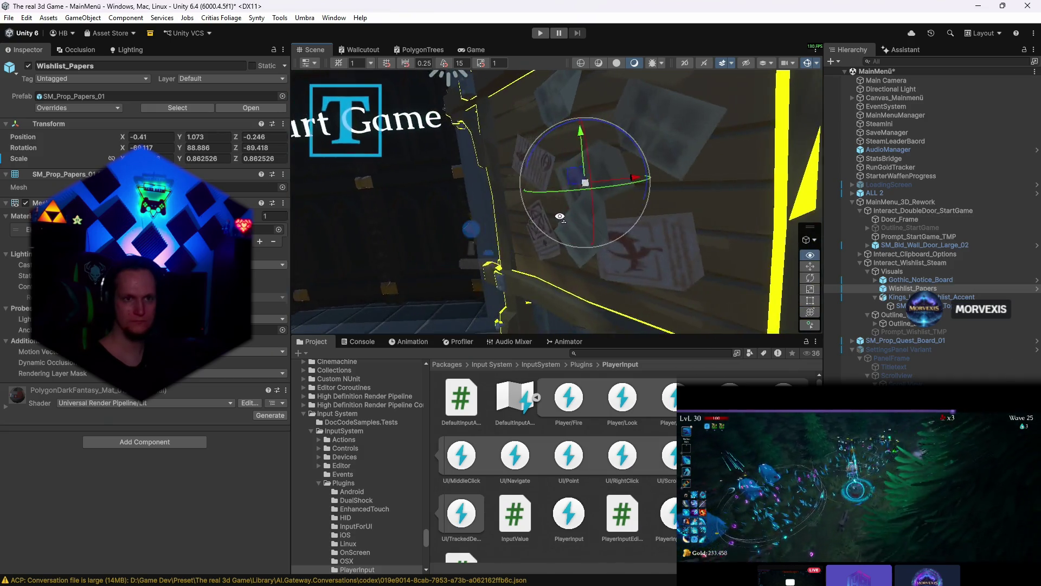
key(e)
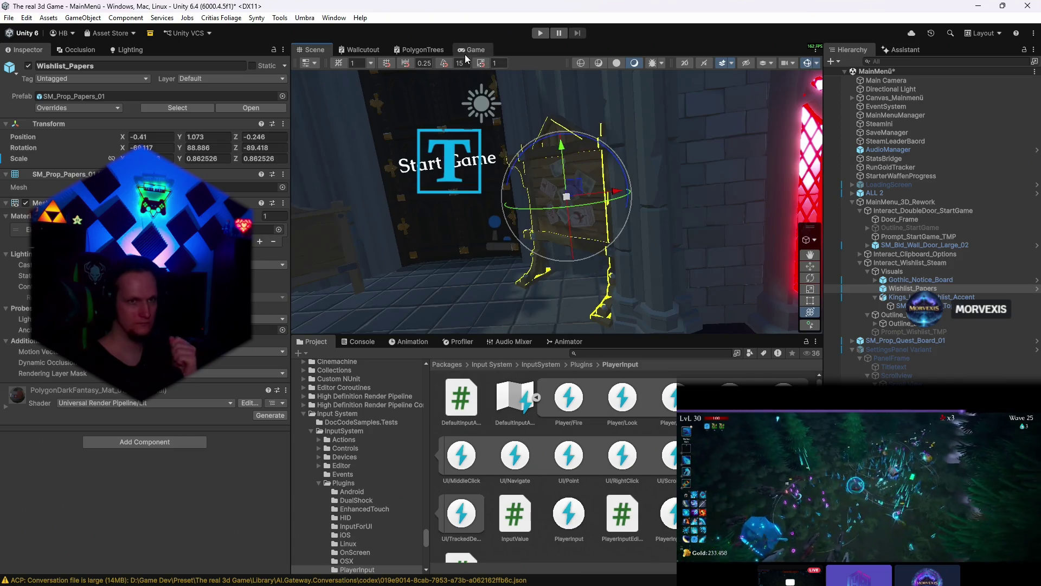
click(473, 50)
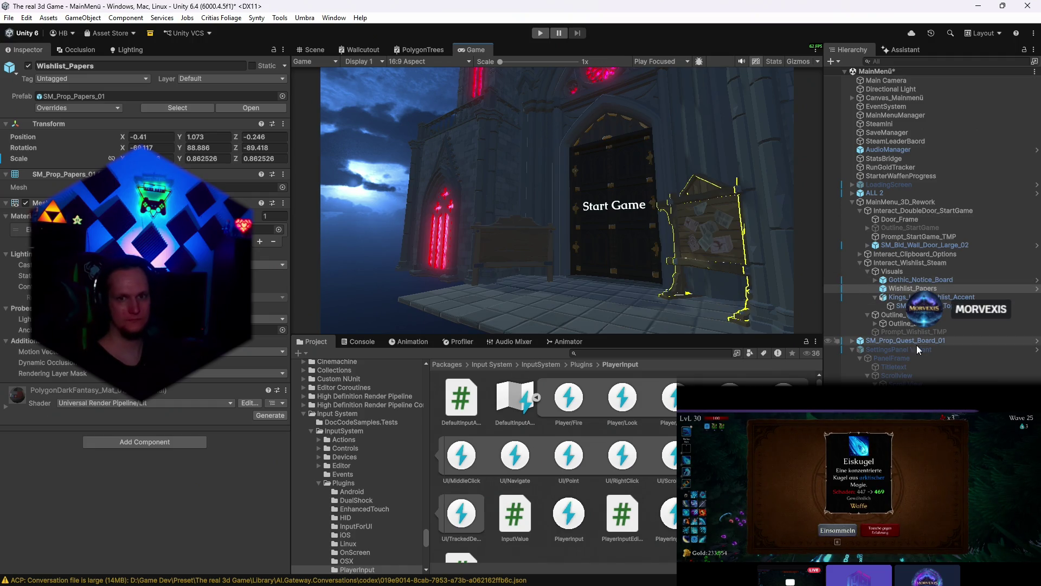
click(906, 332)
- Move the WISHLIST ON STEAM text onto the board and narrow its width to about 11
key(ctrl+1)
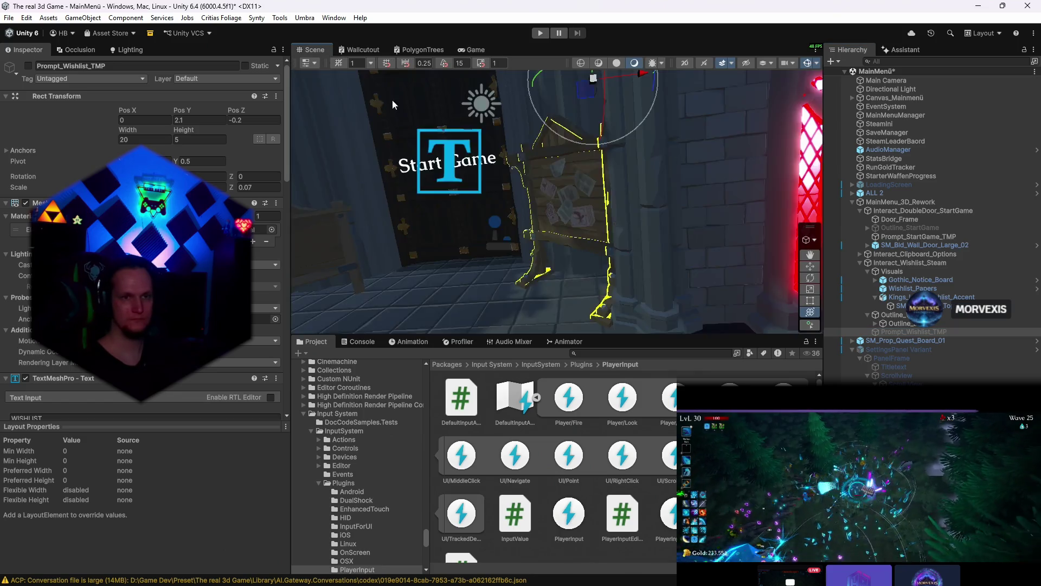
scroll(547, 230, down, 5)
scroll(577, 237, up, 5)
mouse_move(577, 237)
mouse_down()
mouse_move(680, 253)
mouse_move(716, 276)
mouse_up()
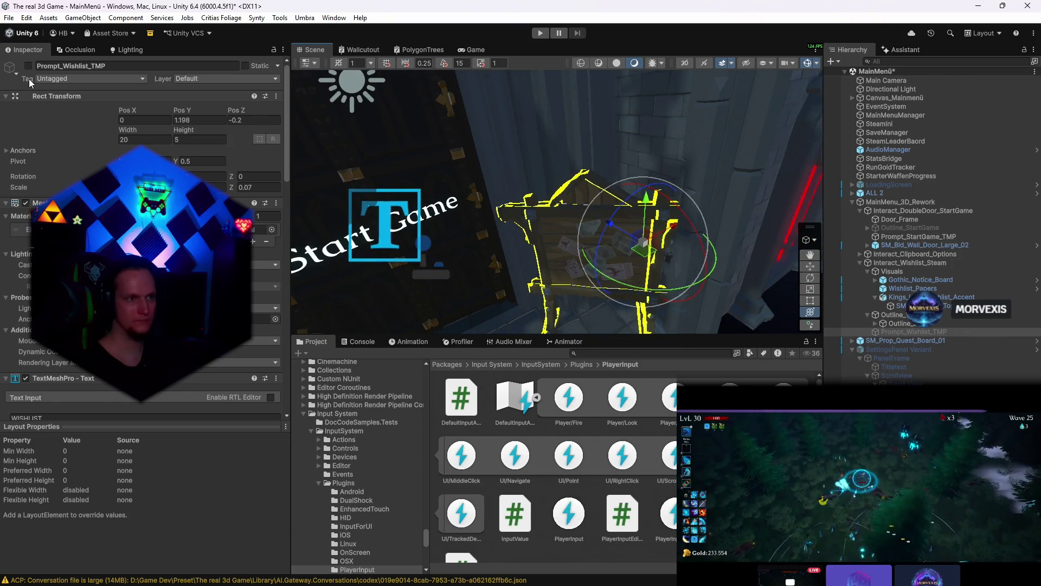
scroll(619, 245, up, 5)
mouse_move(618, 245)
mouse_down()
mouse_move(587, 149)
mouse_move(591, 163)
mouse_up()
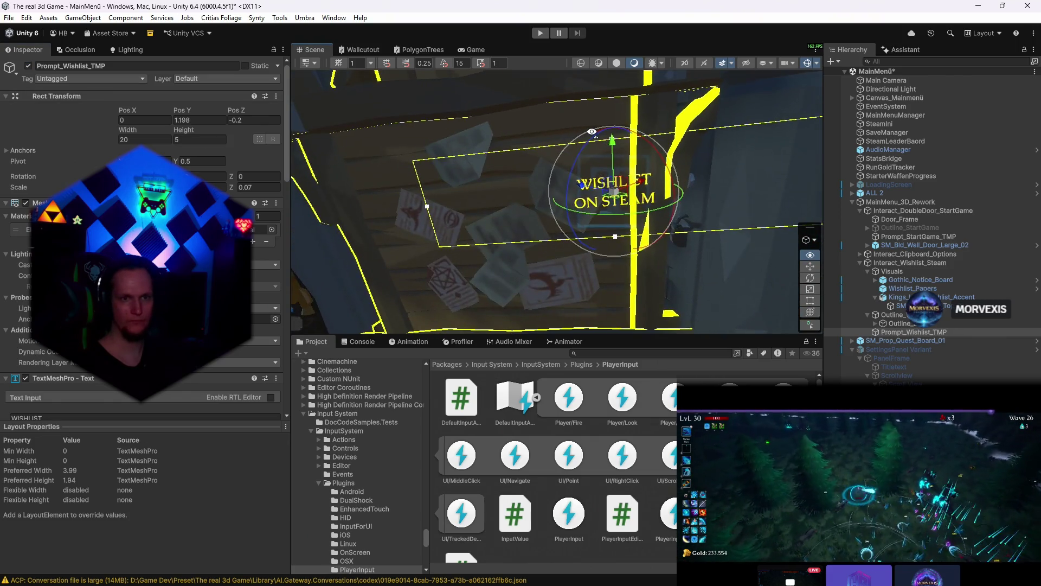
scroll(594, 179, down, 5)
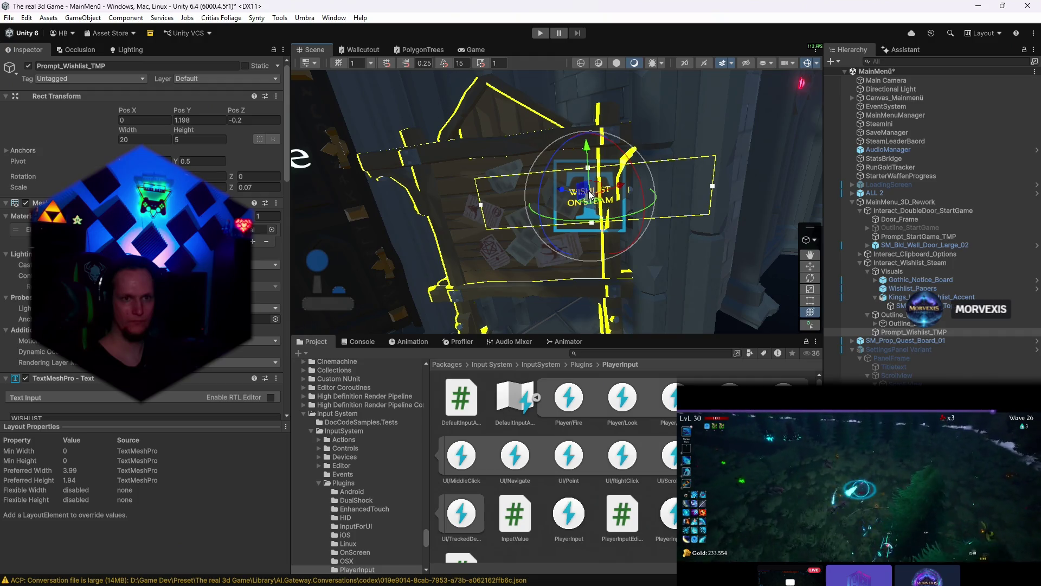
drag(587, 193, 521, 212)
drag(513, 171, 514, 188)
scroll(520, 211, up, 4)
key(e)
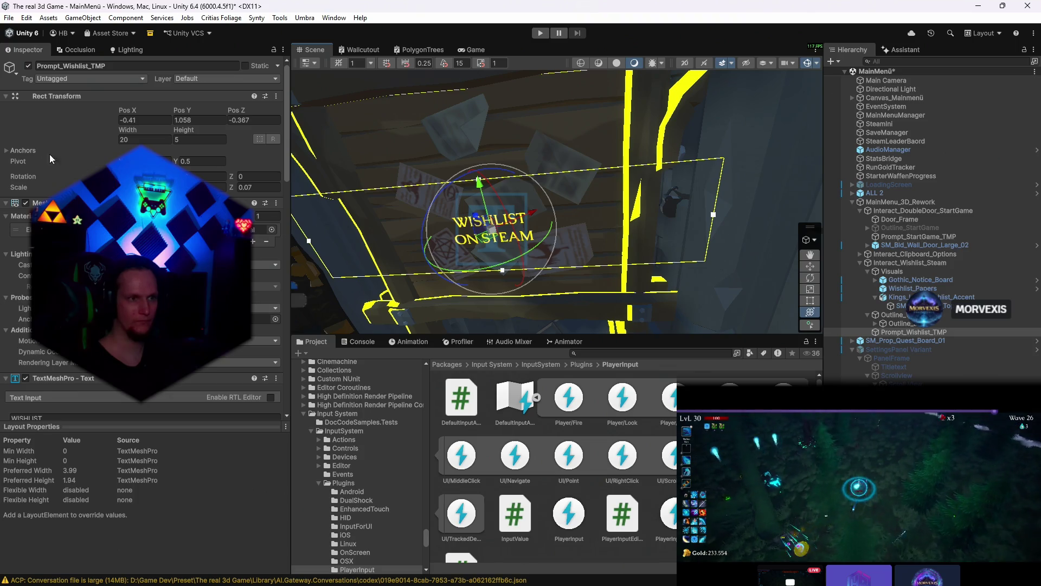
drag(127, 130, 49, 143)
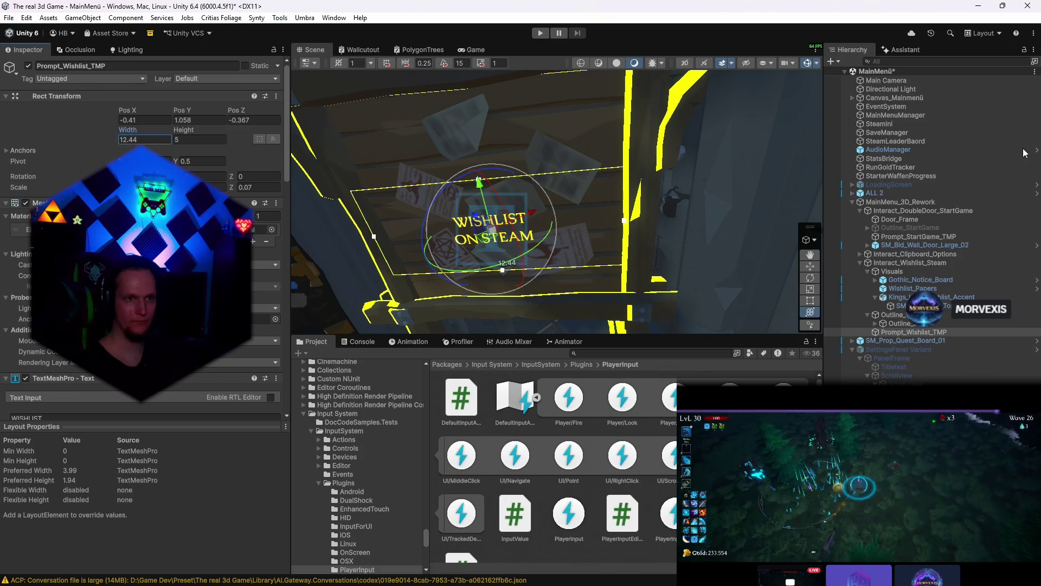
- Frame the view on Prompt_Wishlist_TMP and check the menu from the game camera
click(856, 192)
right_click(856, 192)
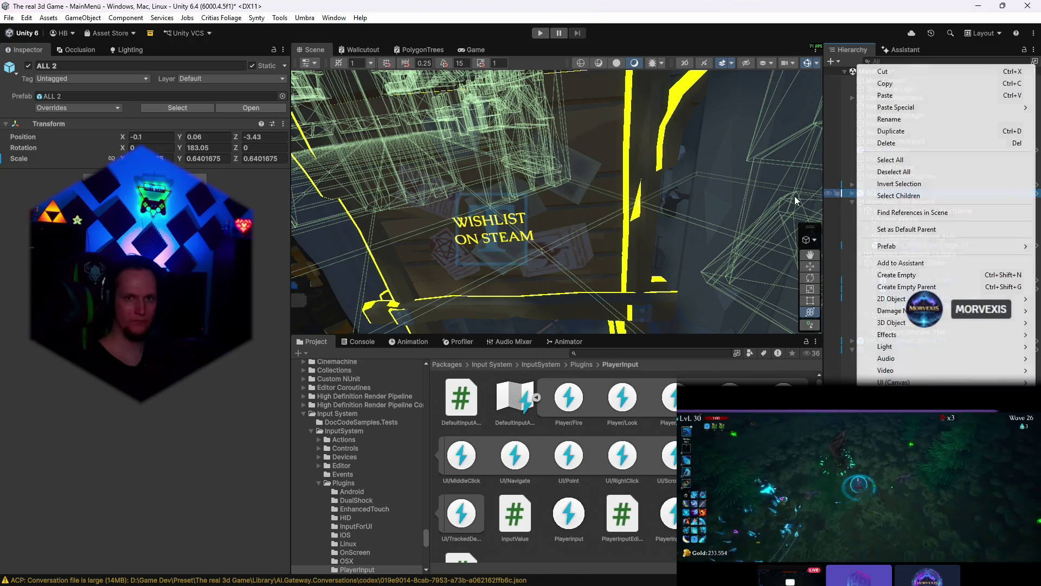
key(Escape)
click(911, 253)
click(911, 325)
double_click(911, 333)
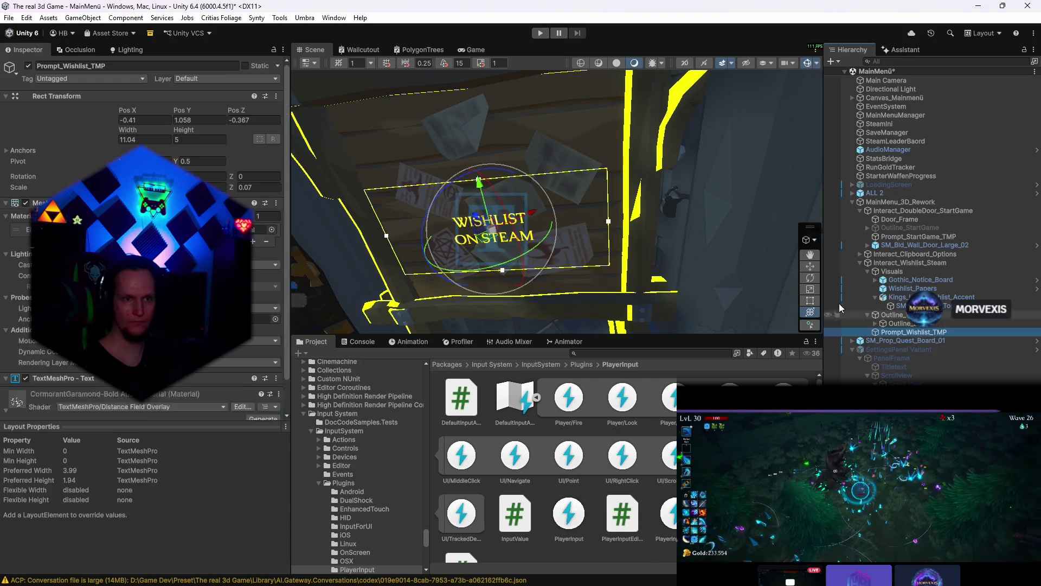
drag(601, 204, 738, 195)
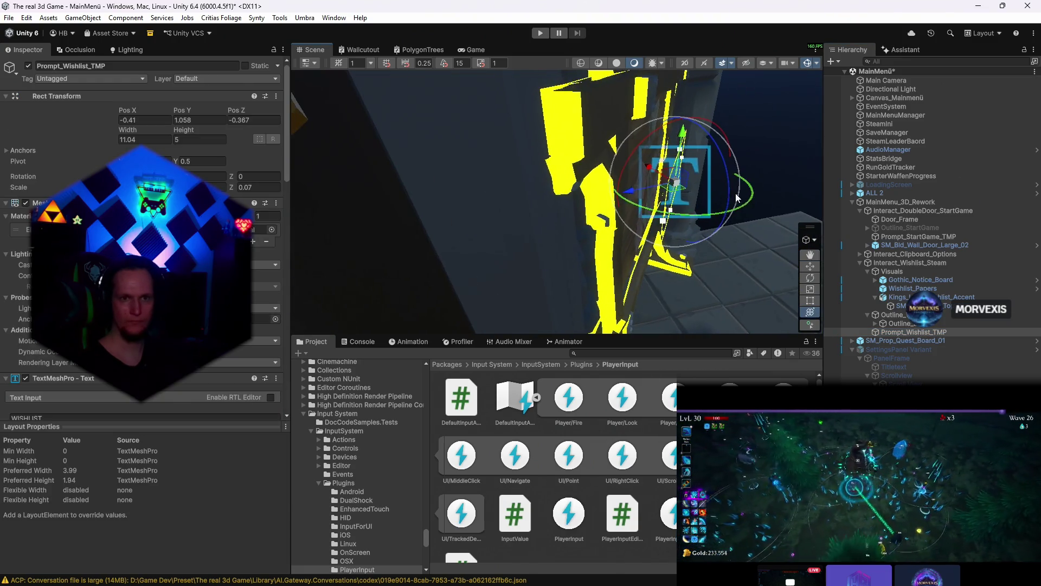
drag(678, 191, 564, 170)
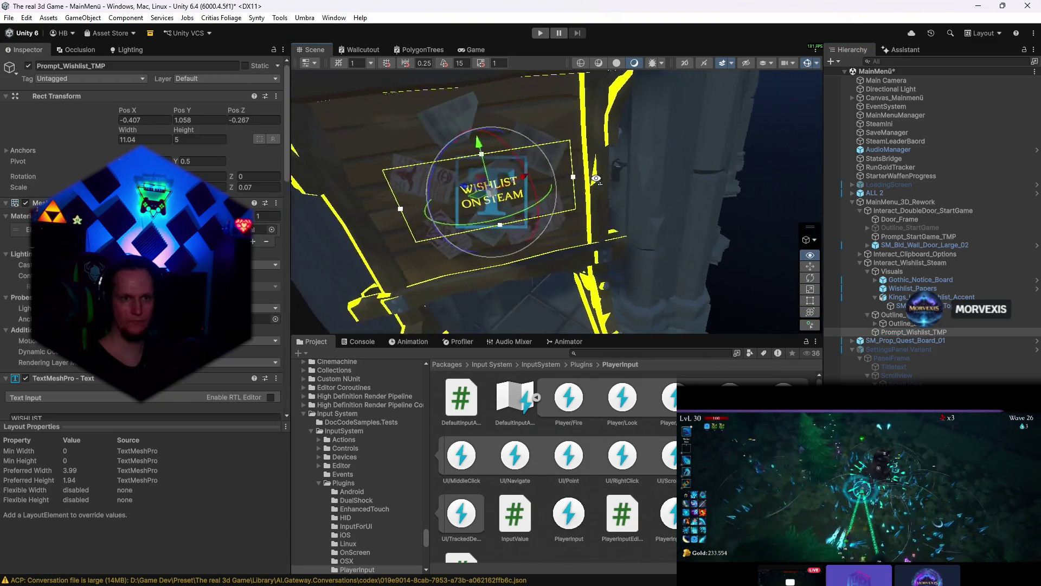
click(475, 49)
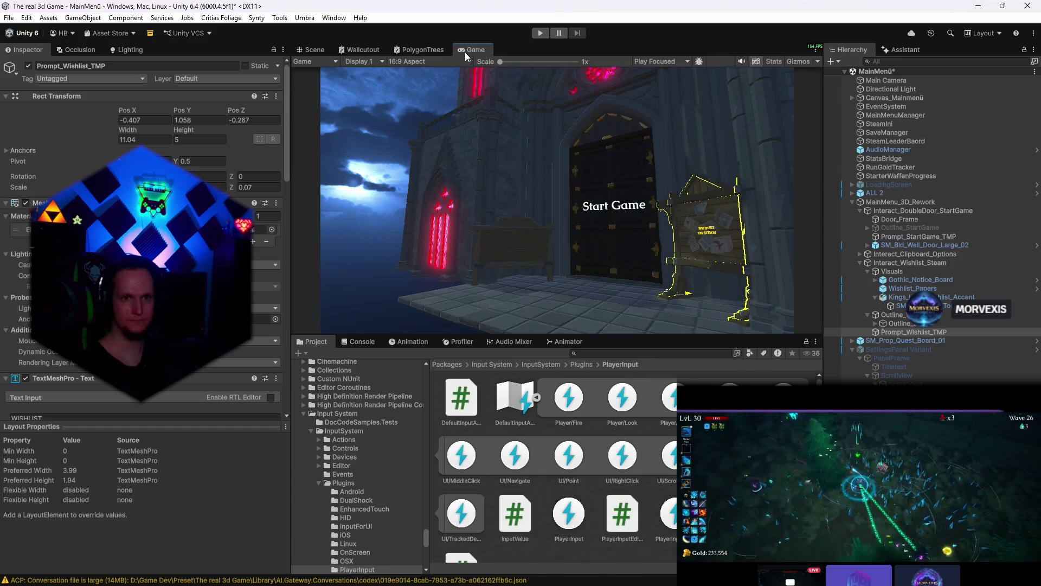
- Enlarge the text's scale slightly and set its rect width to 9.8
click(314, 50)
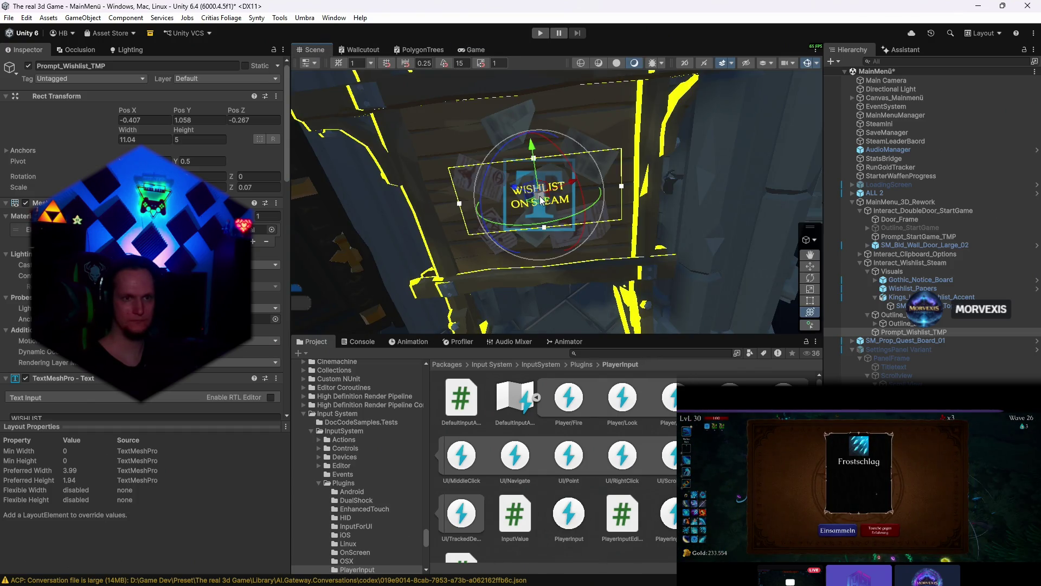
drag(232, 187, 226, 175)
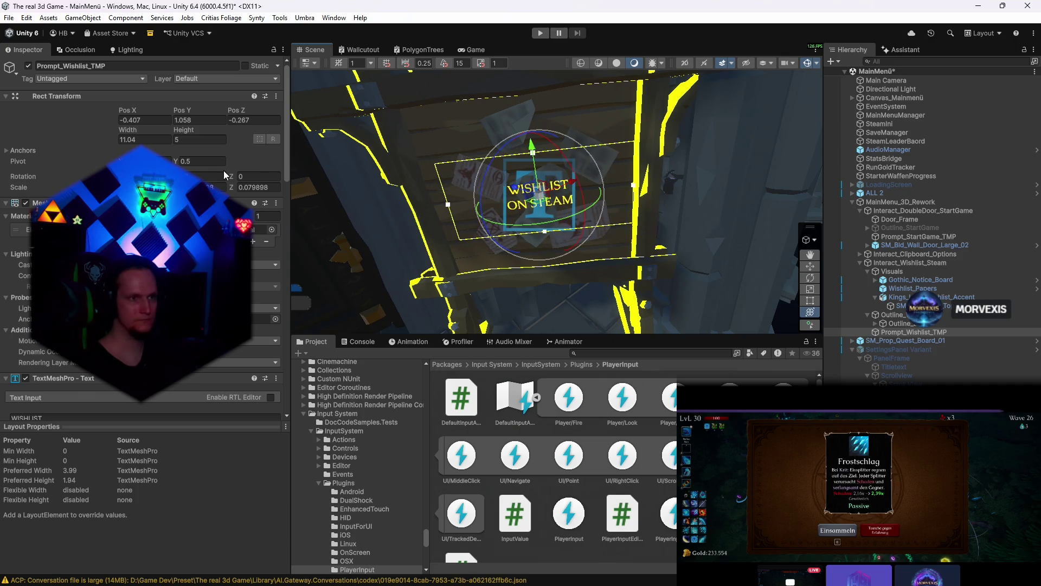
drag(128, 130, 98, 131)
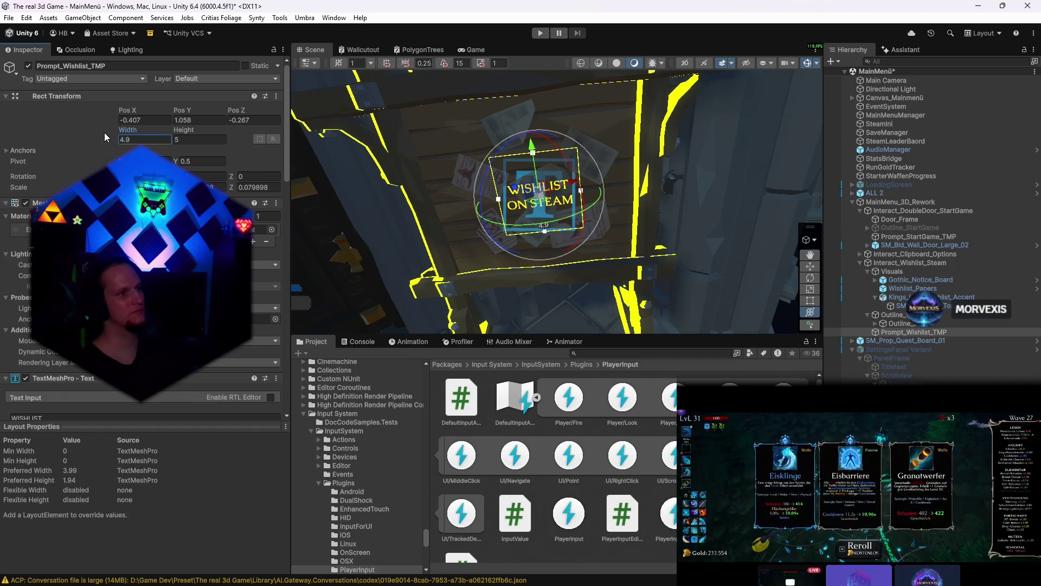
mouse_move(448, 274)
mouse_down()
mouse_move(626, 286)
mouse_move(386, 257)
mouse_up()
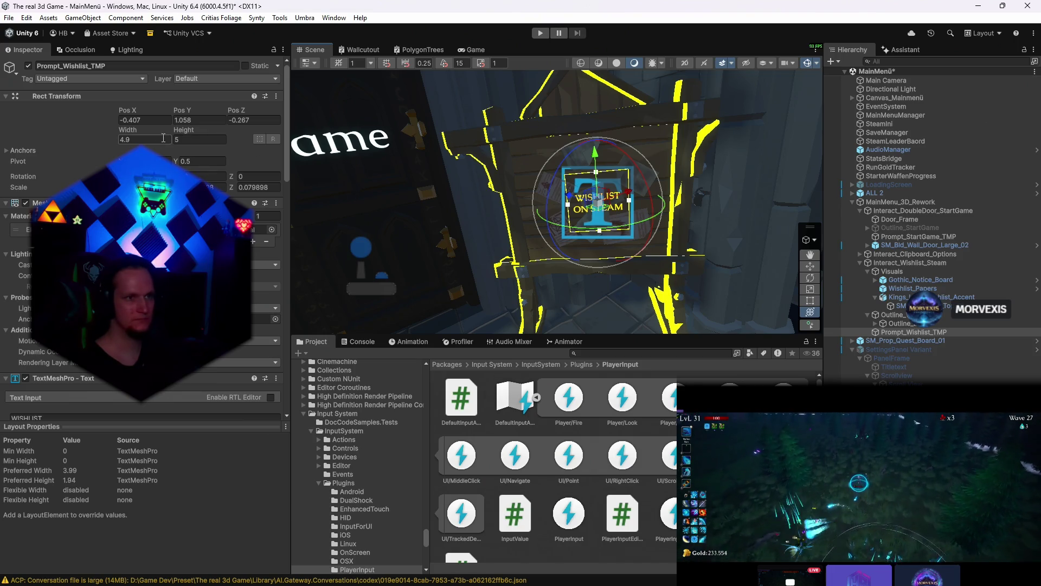
drag(127, 131, 155, 131)
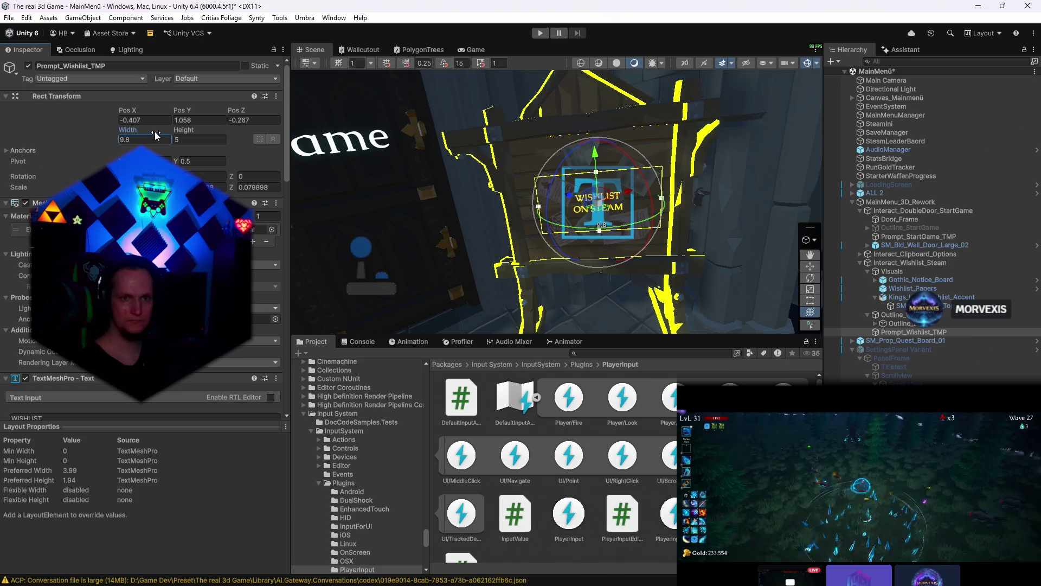
scroll(155, 131, down, 5)
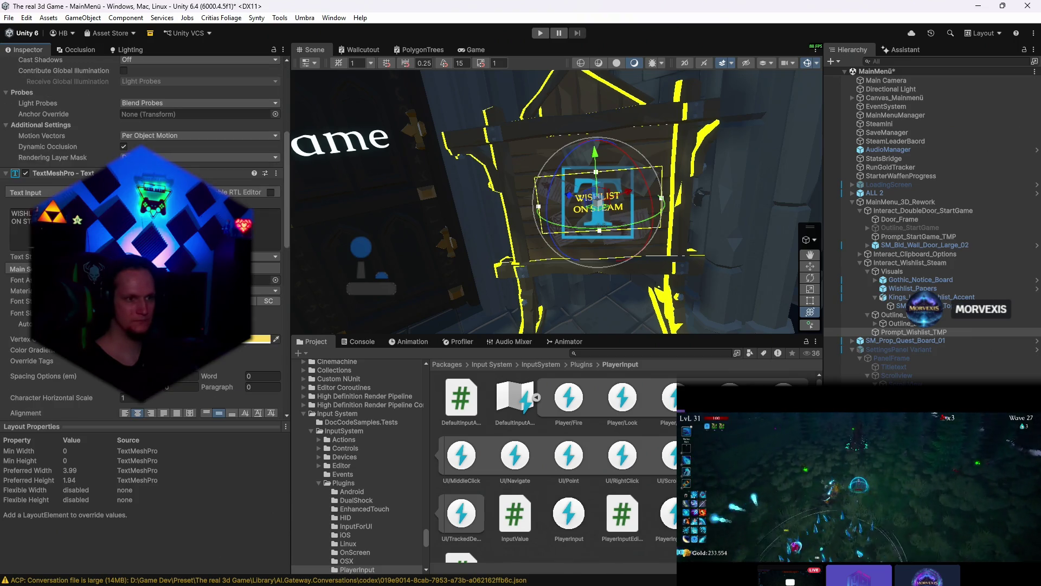
- Enable Auto Size on the text, enlarge its rectangle slightly and check the game preview
click(124, 323)
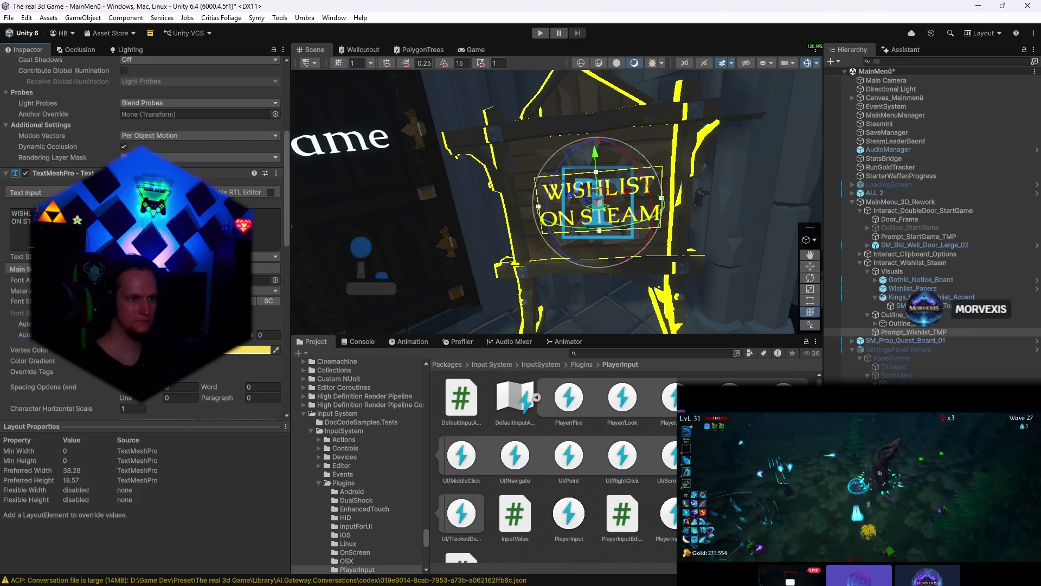
key(t)
drag(600, 207, 596, 211)
key(e)
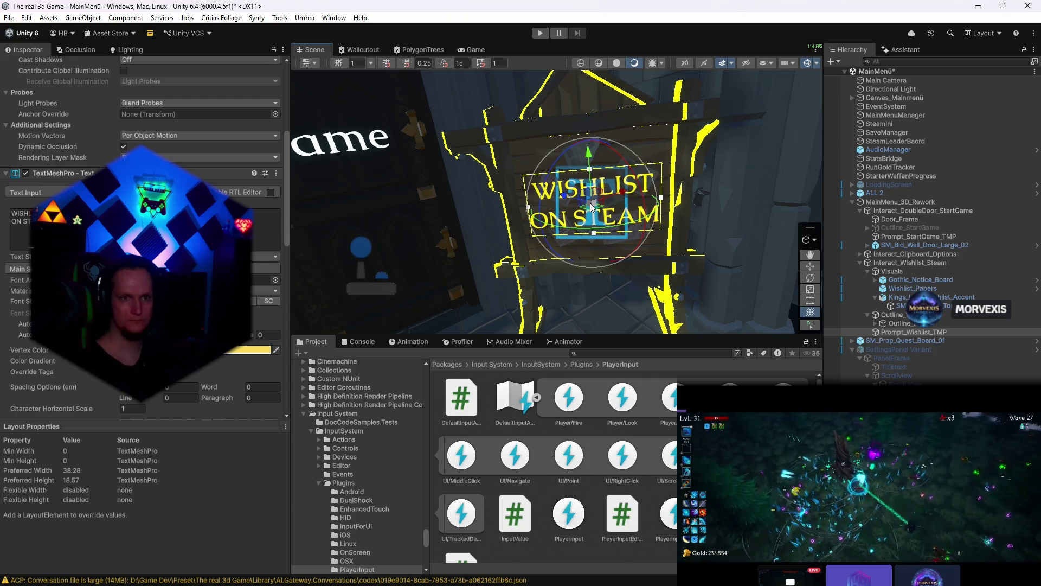
click(471, 50)
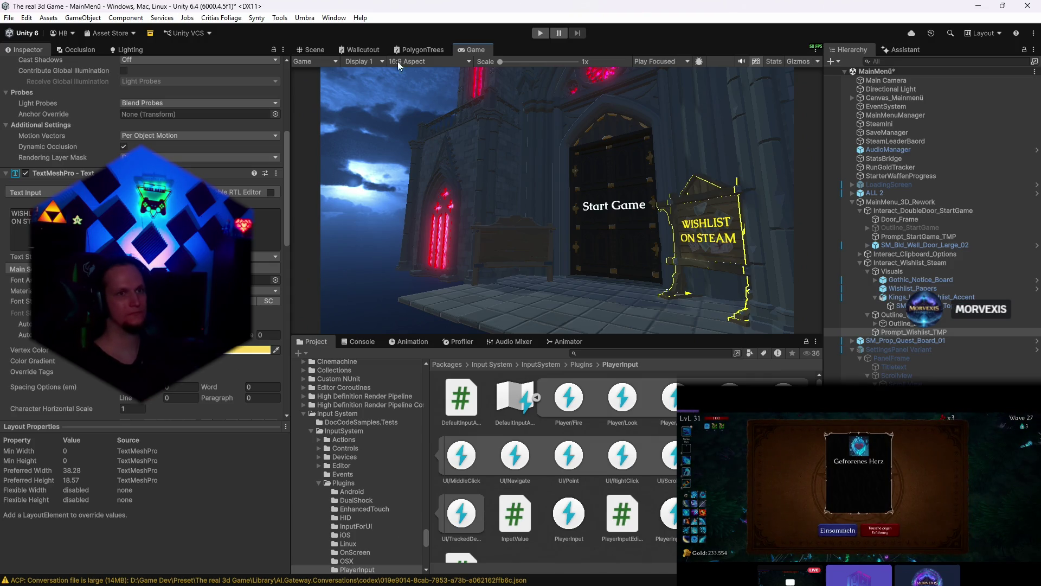
- Tilt the WISHLIST text slightly at 0.06 scale and check it in a maximized game preview
click(315, 50)
click(475, 50)
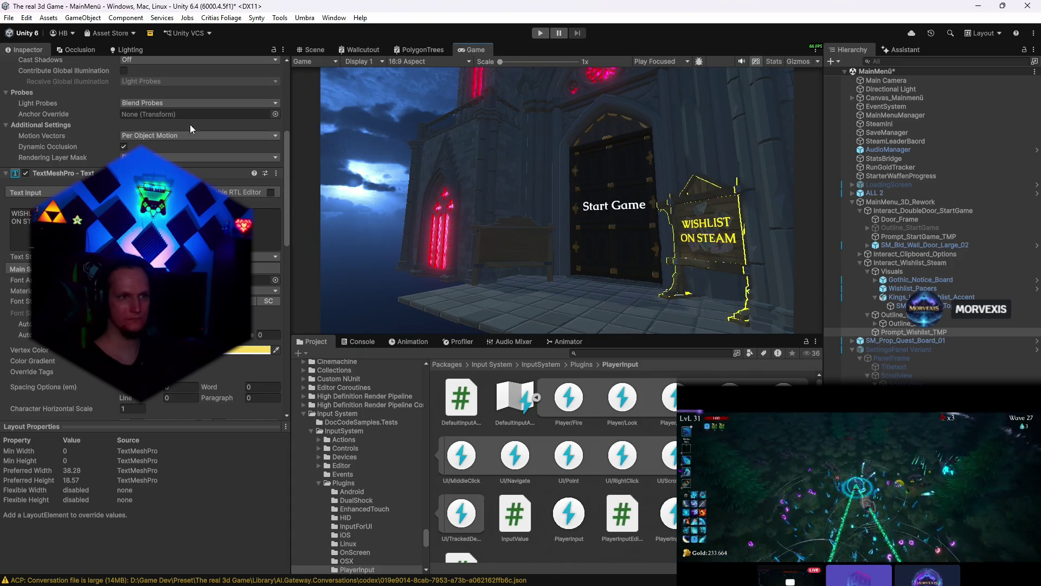
scroll(189, 125, up, 5)
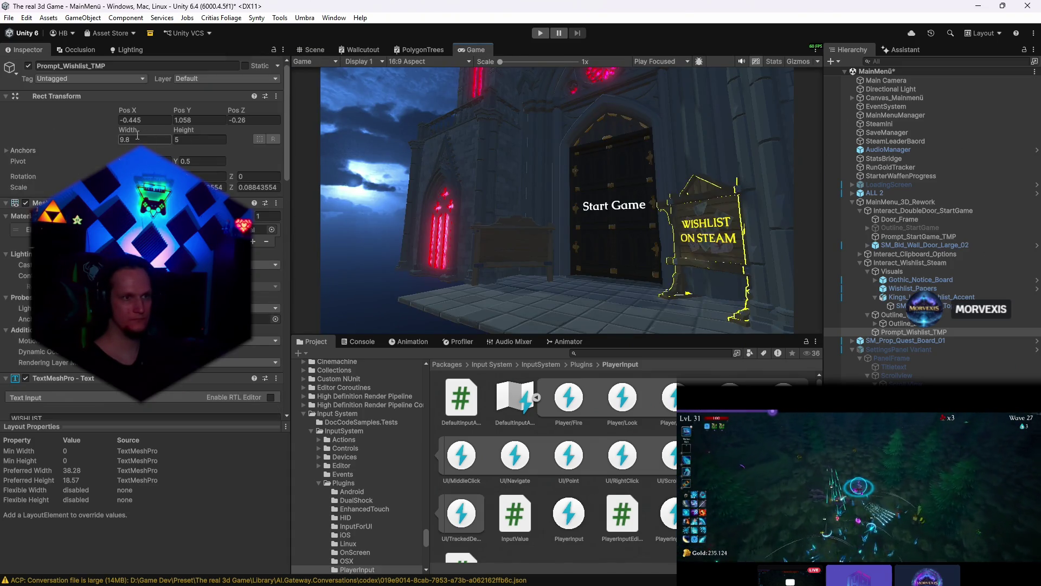
drag(176, 177, 204, 176)
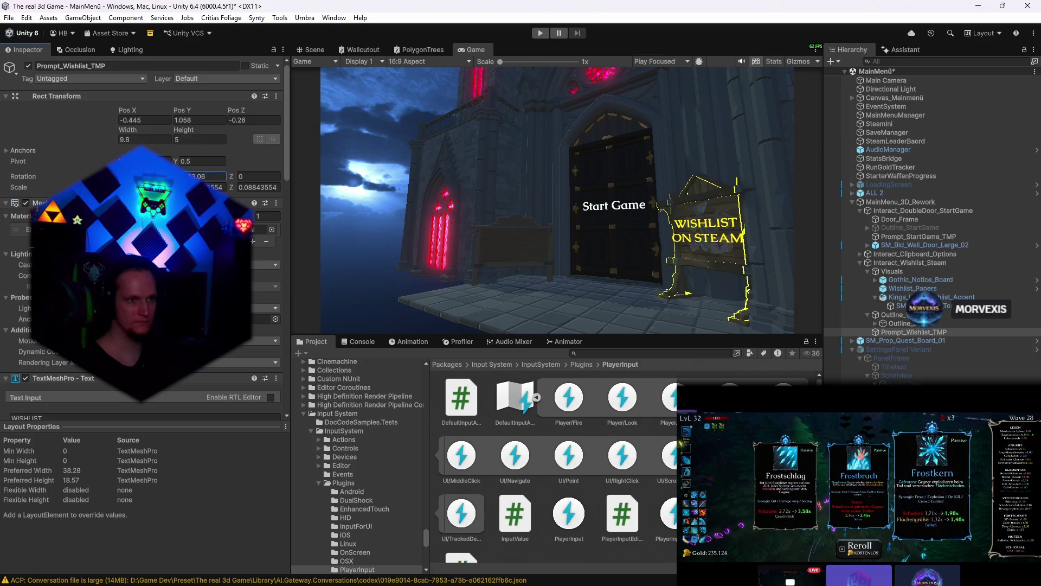
text(0.06)
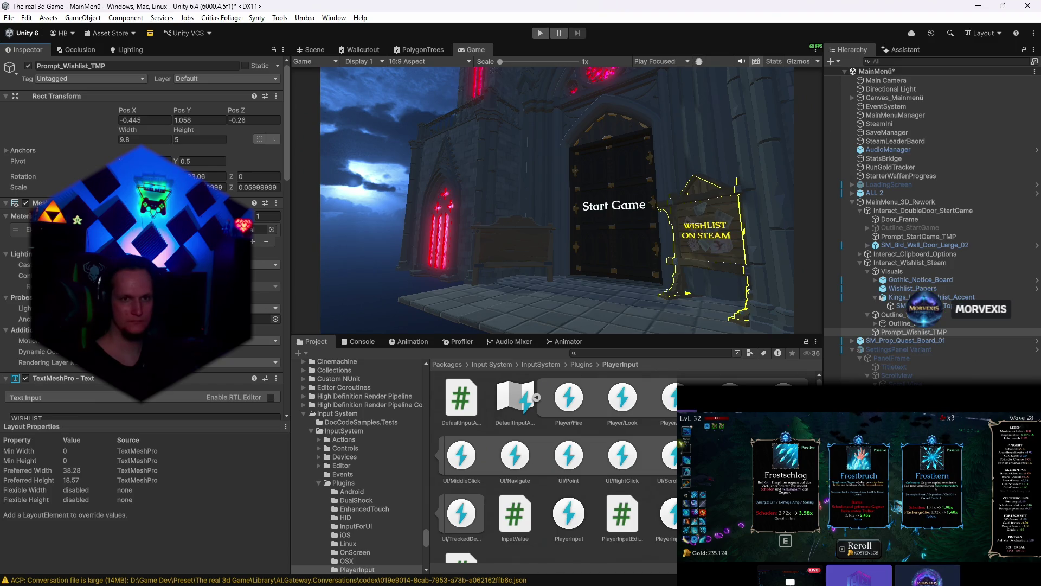
double_click(474, 53)
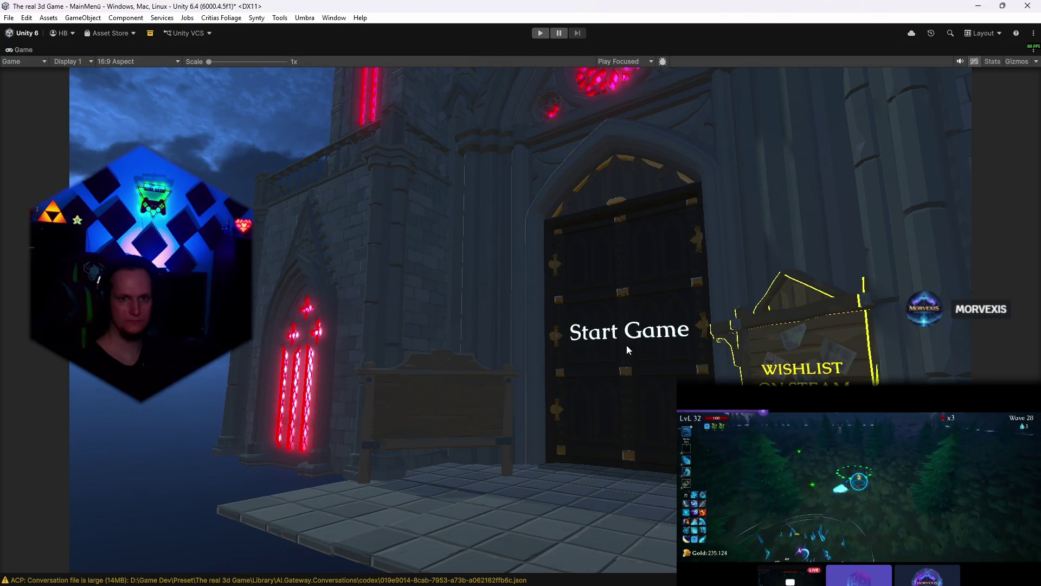
double_click(23, 49)
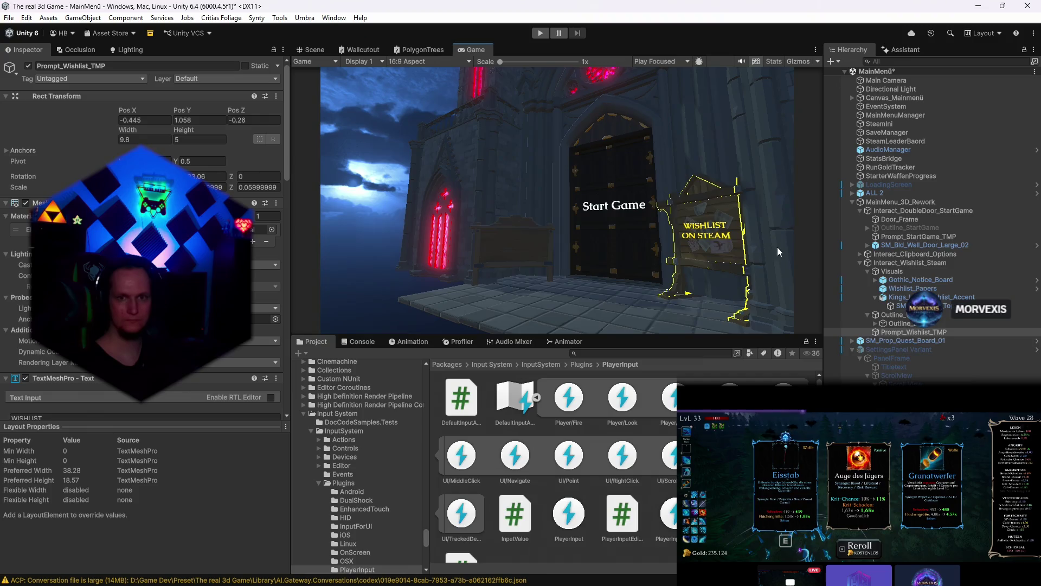
click(910, 323)
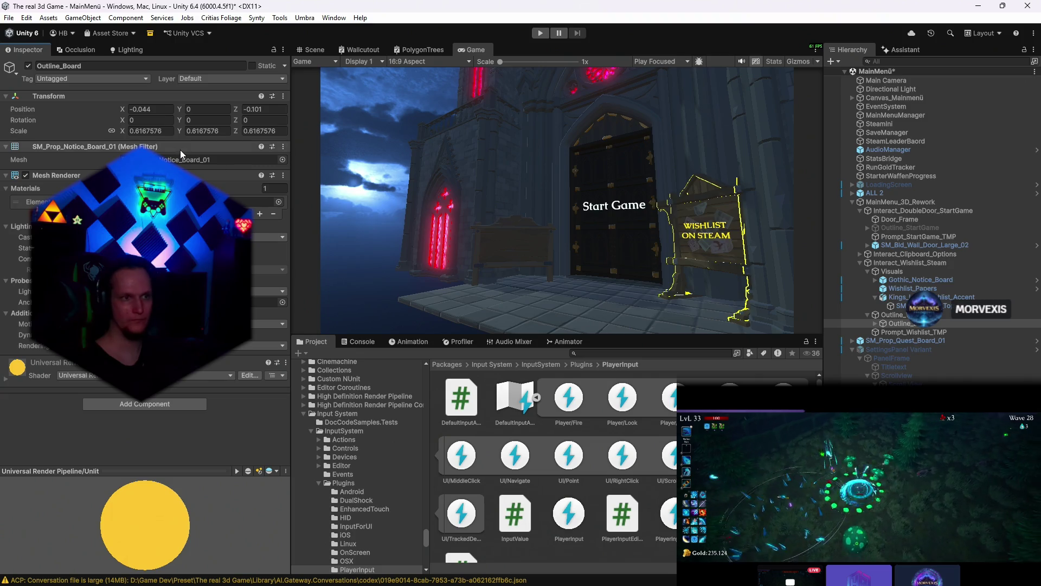
- Set Outline_Board's scale to 0.61 on all axes
drag(124, 129, 126, 129)
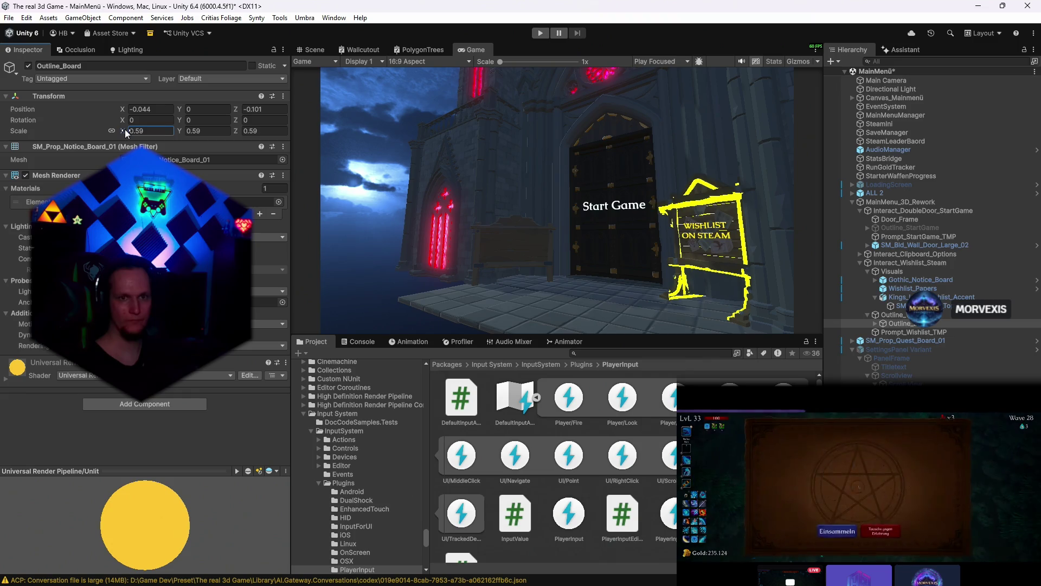
double_click(137, 130)
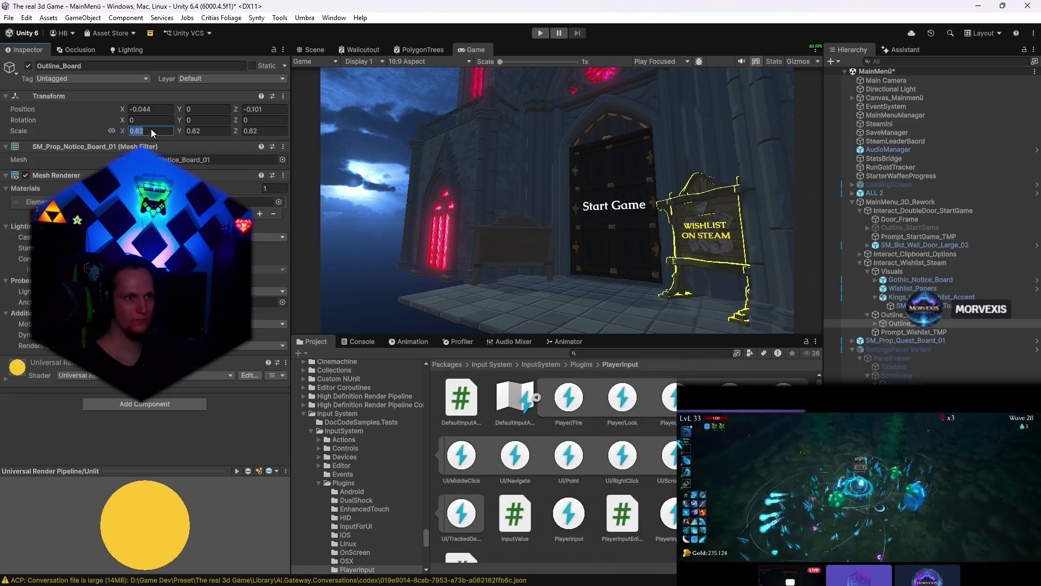
text(0.61)
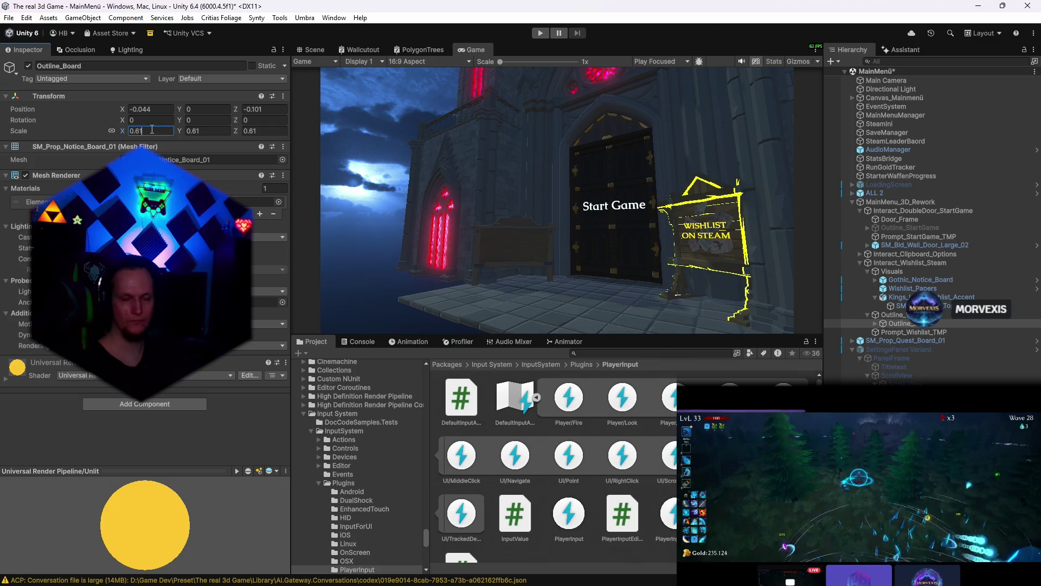
key(BackSpace)
text(3)
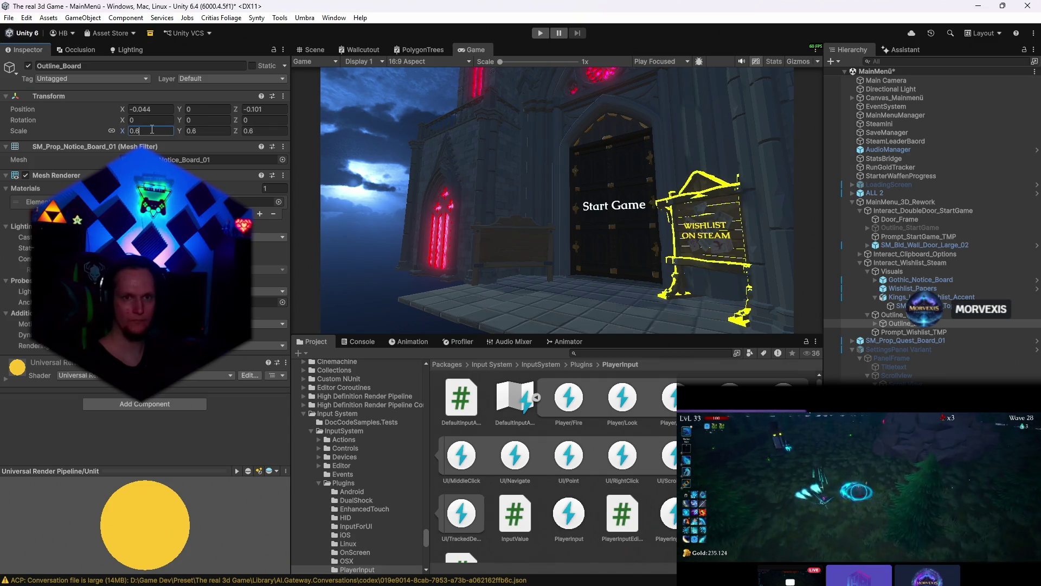
text(4)
key(BackSpace)
text(1)
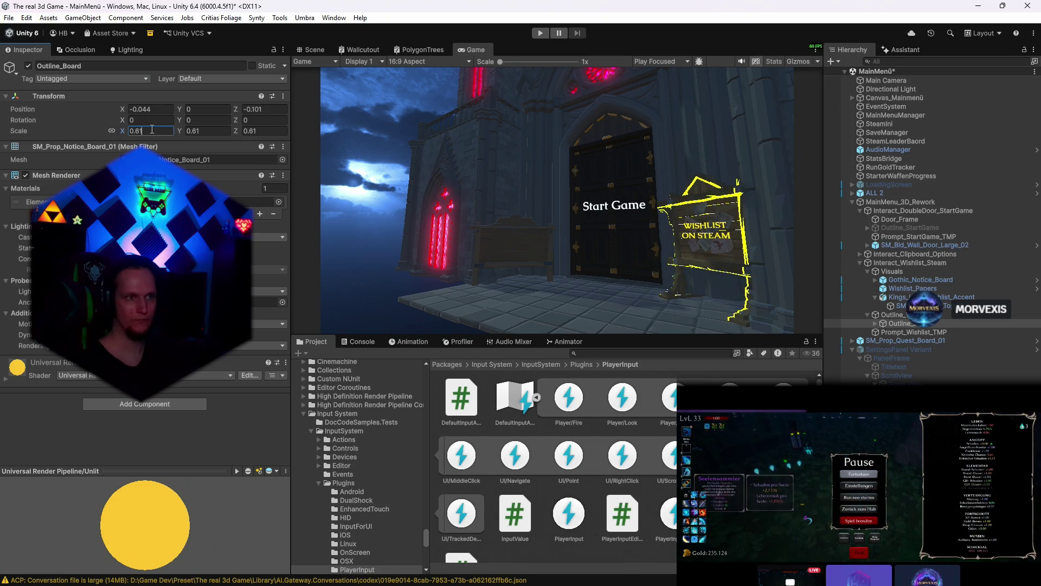
click(313, 50)
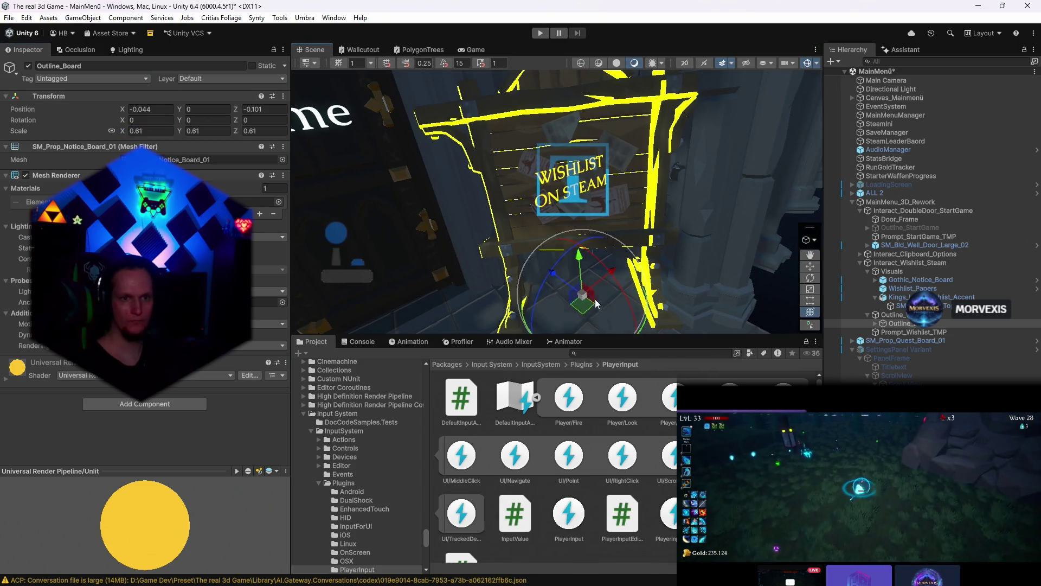
- Nudge Outline_Board along its depth to Z -0.096 and rotate it to Y -0.22
drag(582, 311, 583, 308)
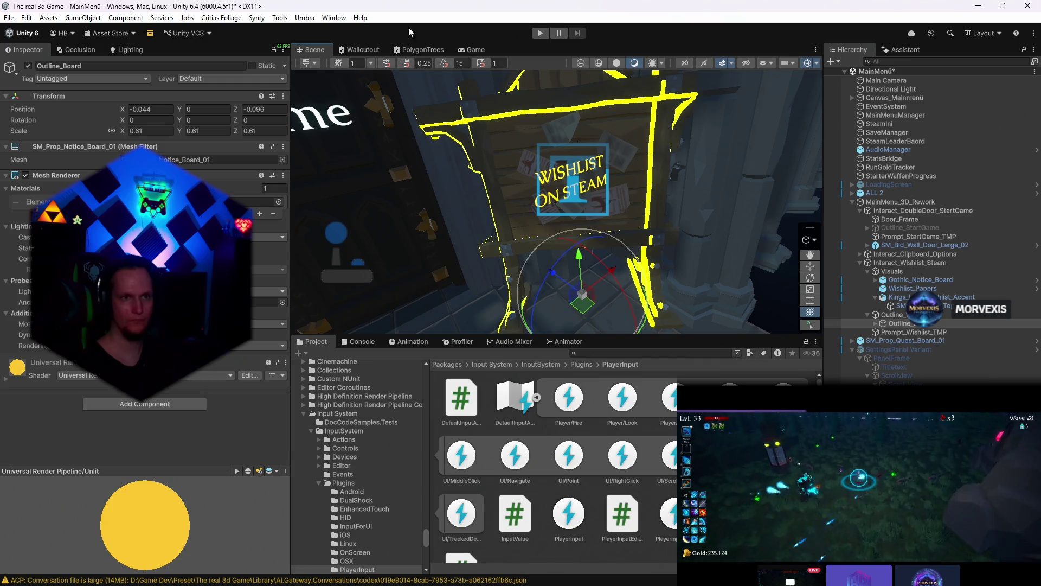
click(472, 49)
click(313, 49)
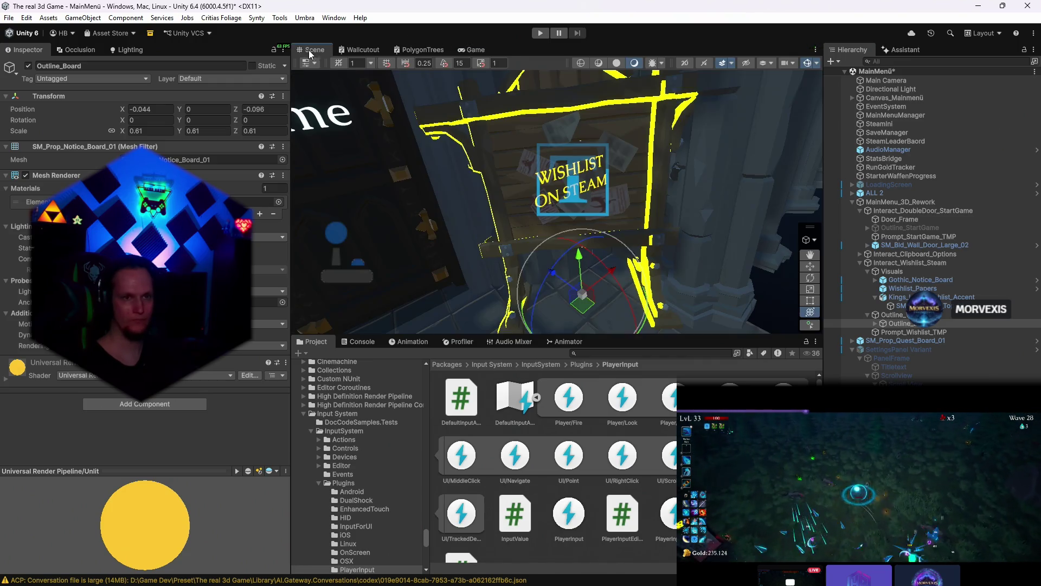
scroll(618, 285, up, 2)
drag(590, 318, 590, 318)
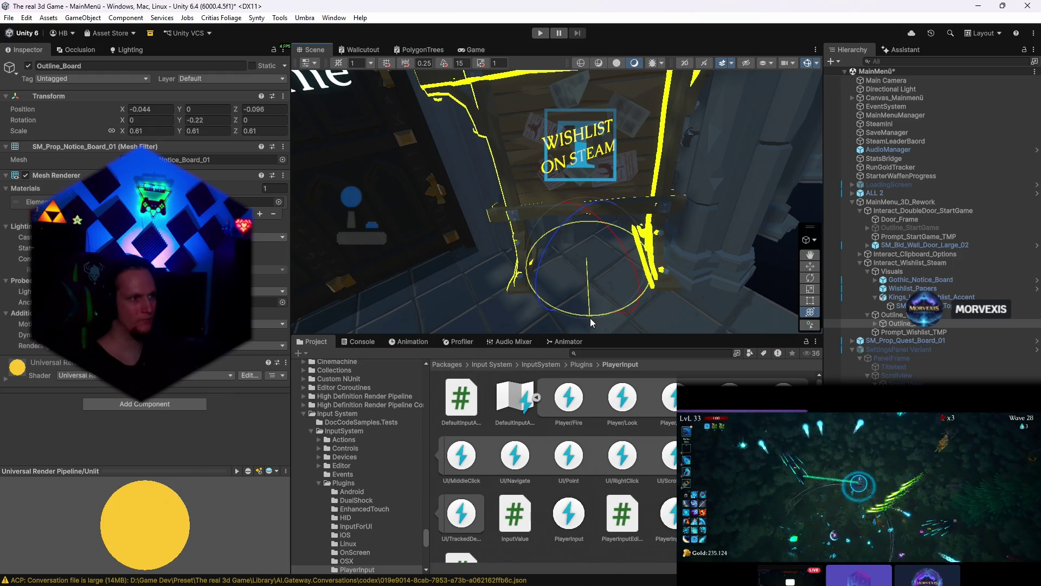
drag(590, 318, 590, 319)
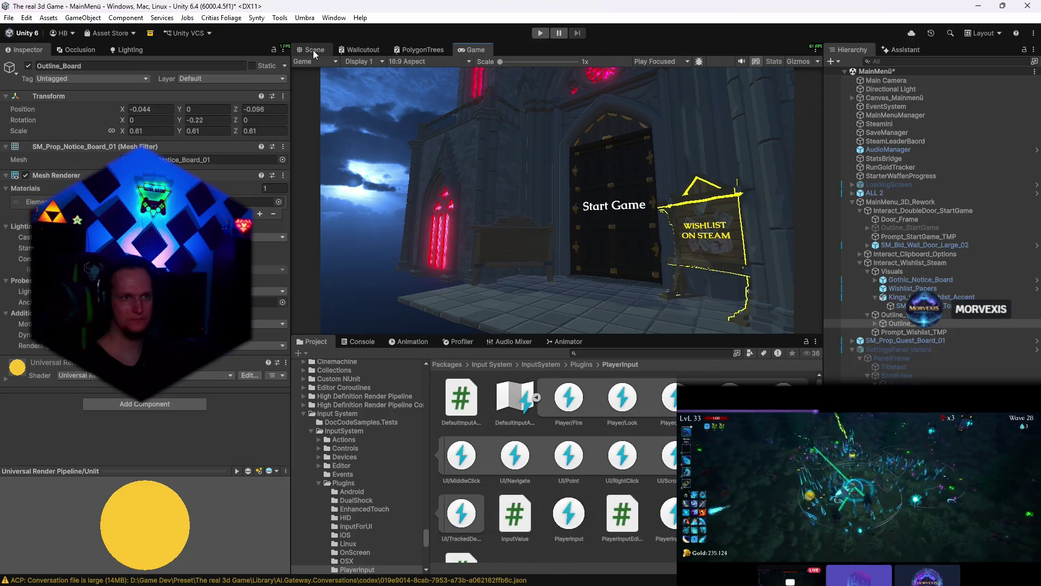
- Shift the outline sideways to X -0.053 and verify it frames the board from the game camera
key(w)
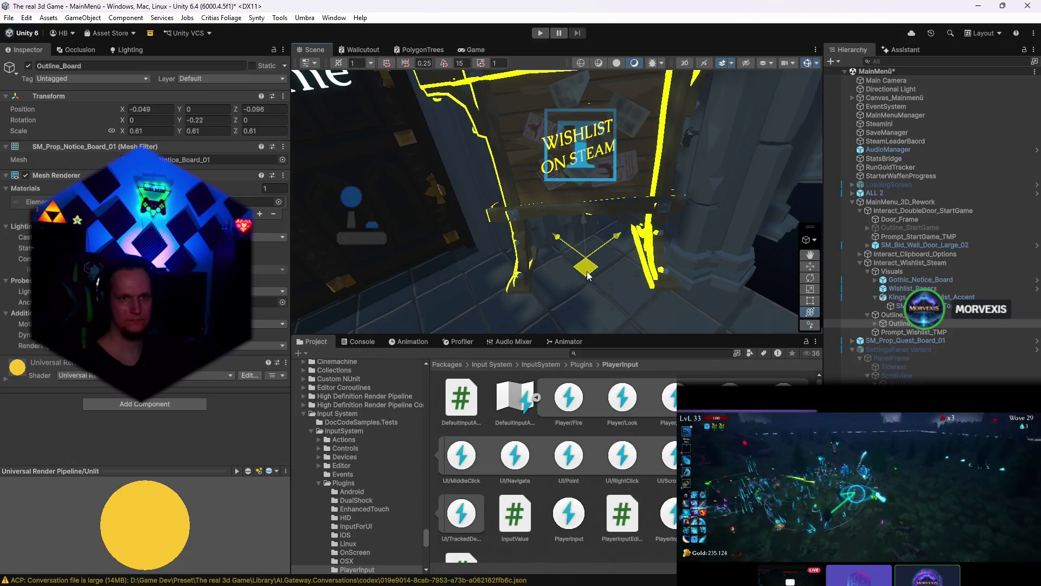
drag(589, 273, 588, 276)
key(y)
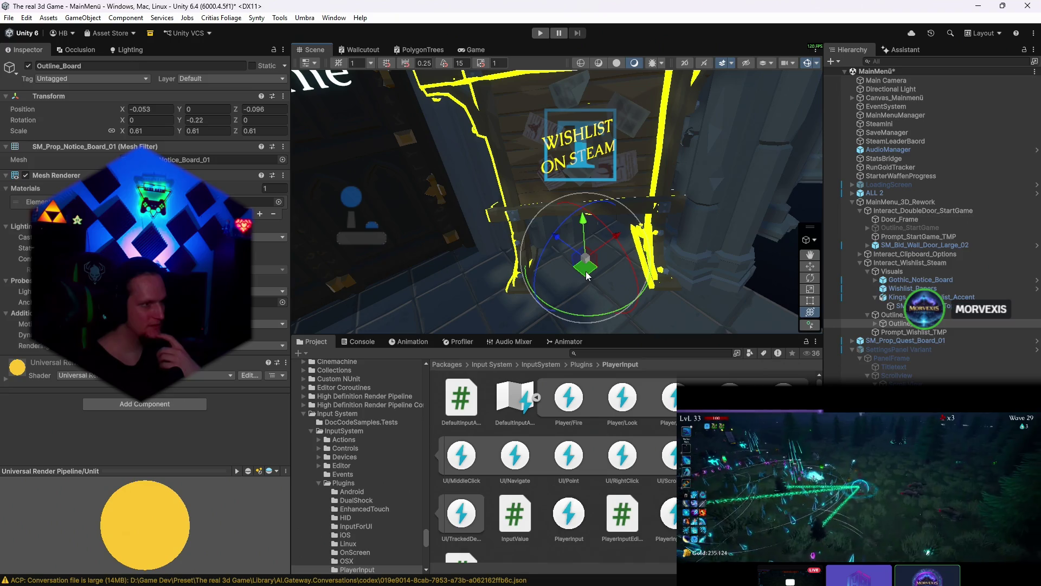
click(476, 50)
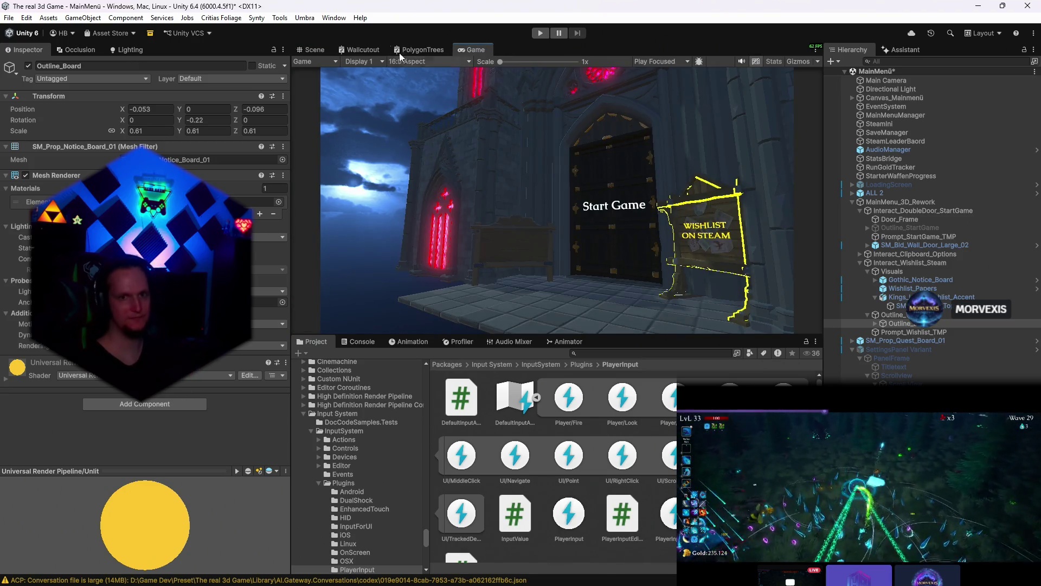
click(311, 50)
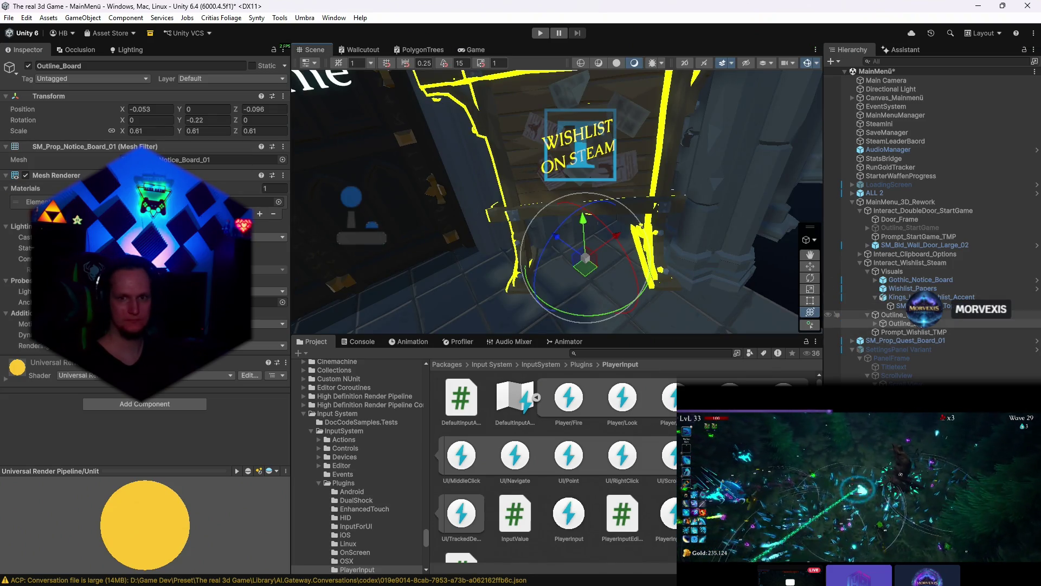
key(Up)
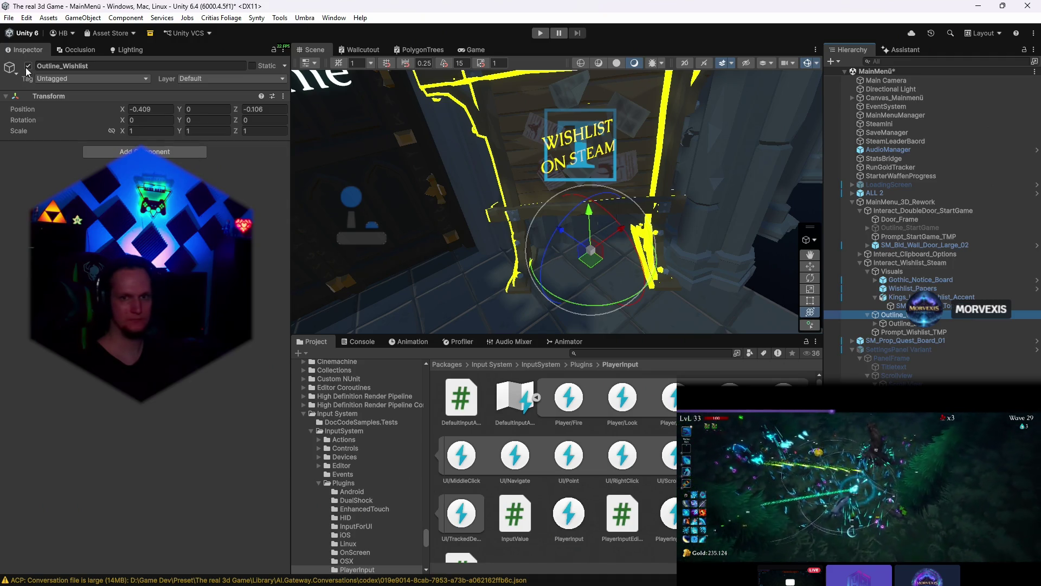
- Disable Outline_Wishlist and Prompt_Wishlist_TMP, then start the game in play mode
click(27, 66)
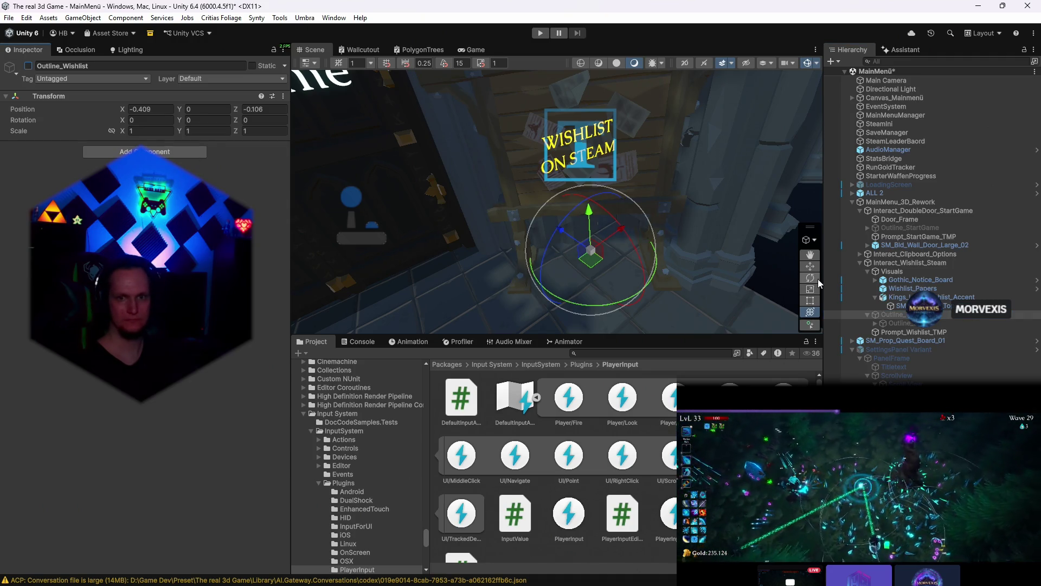
click(911, 332)
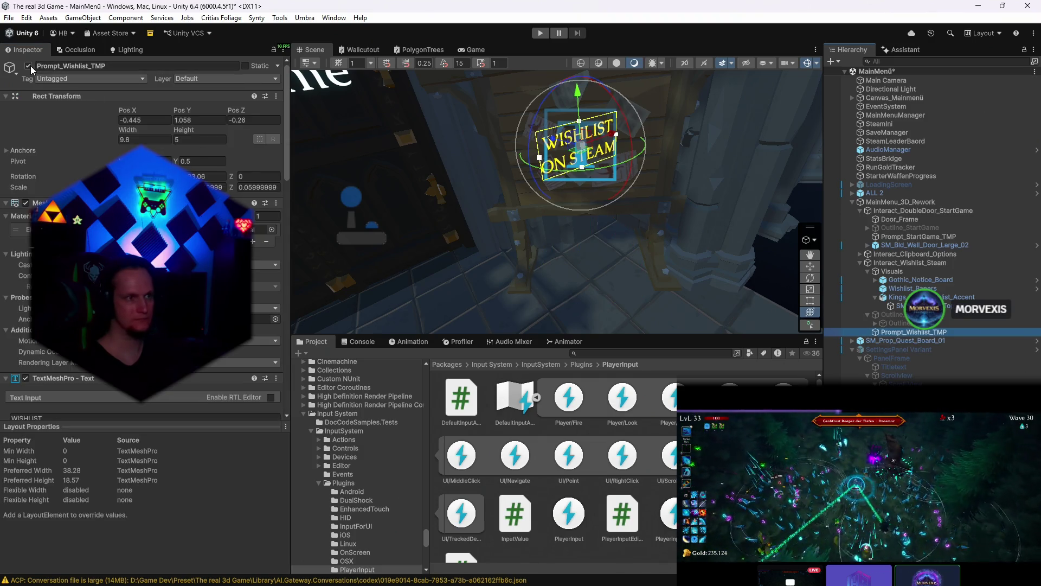
click(27, 66)
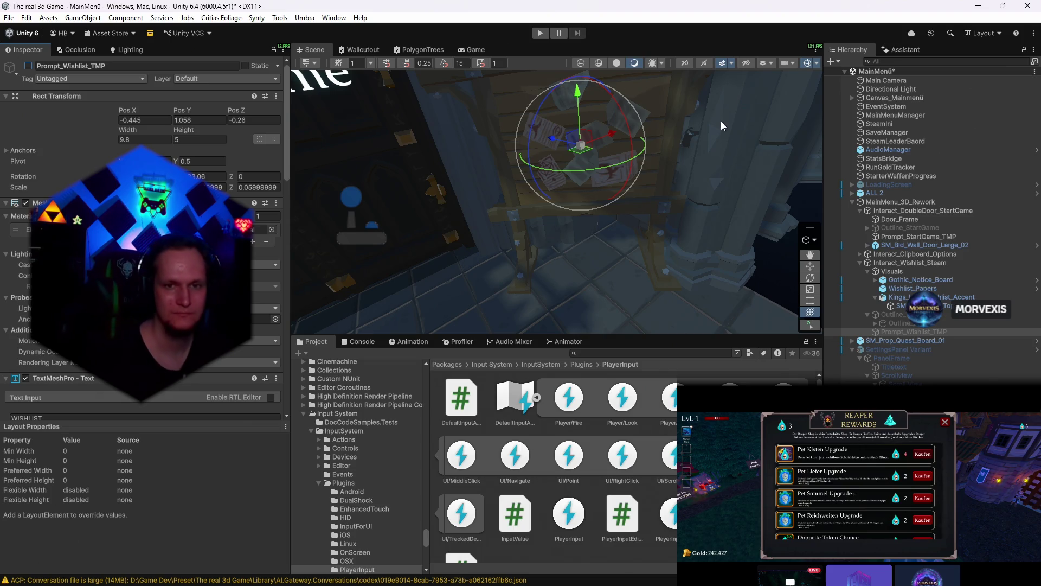
click(540, 33)
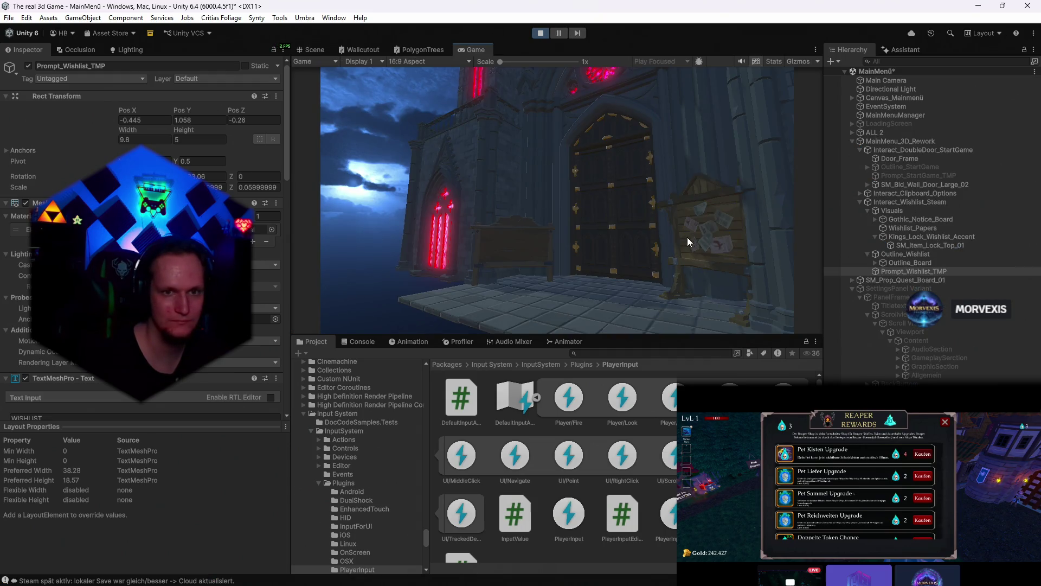
- Focus the running Game view and maximize it to fill the editor window
click(712, 248)
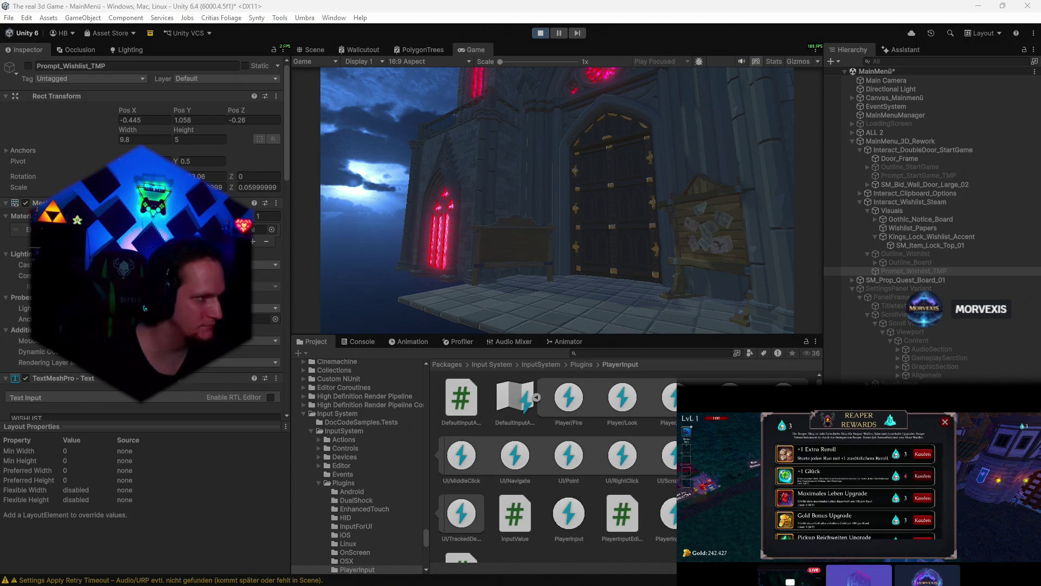
scroll(855, 488, down, 2)
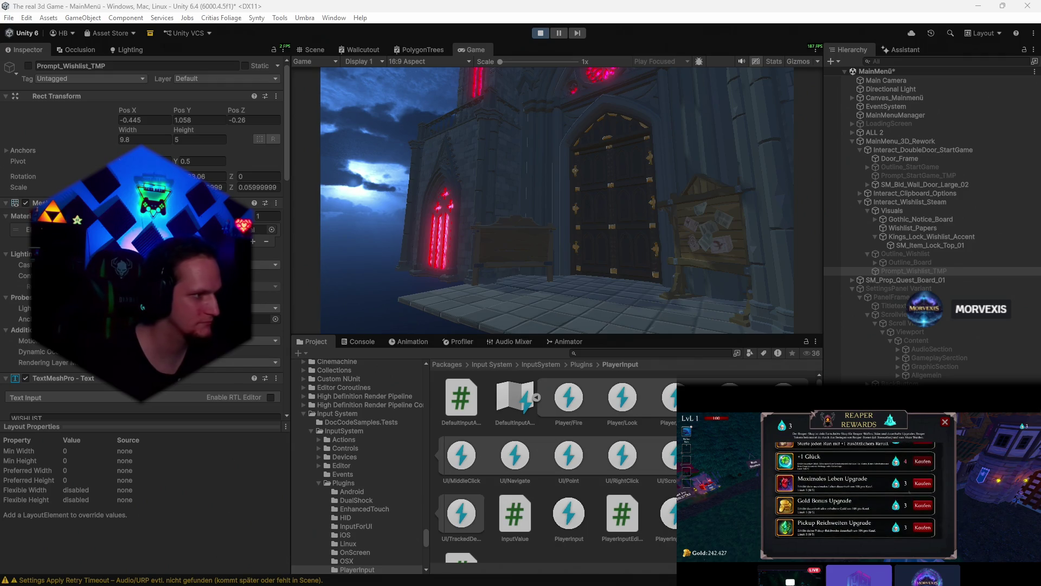
key(ctrl+s)
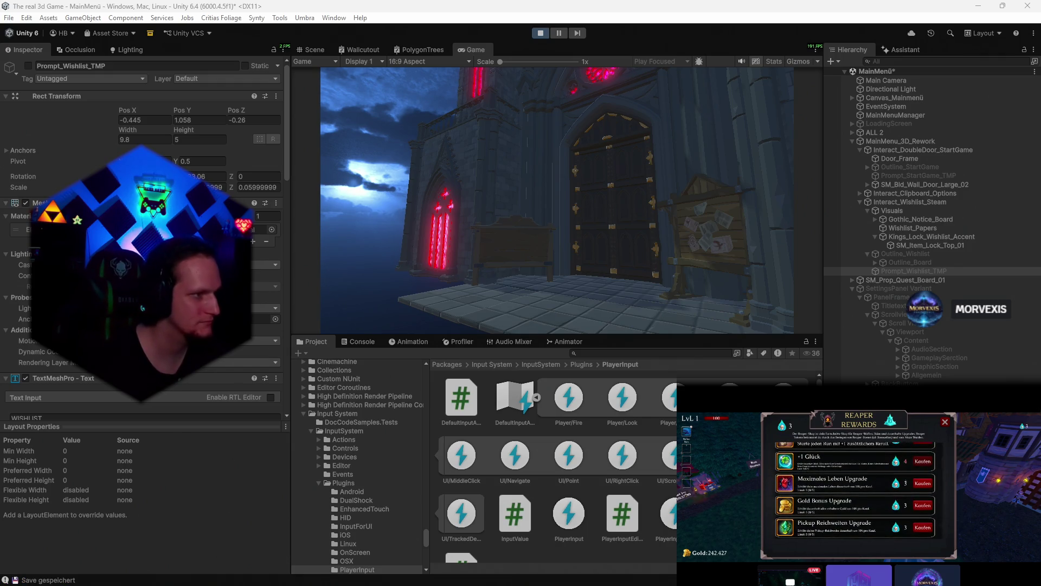
scroll(854, 489, up, 2)
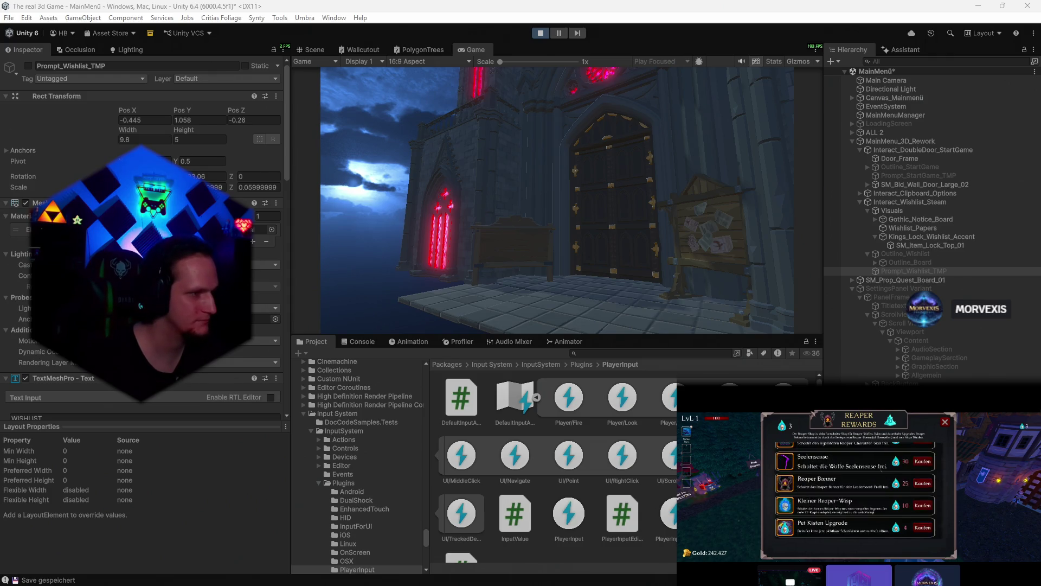
scroll(854, 488, up, 4)
key(Escape)
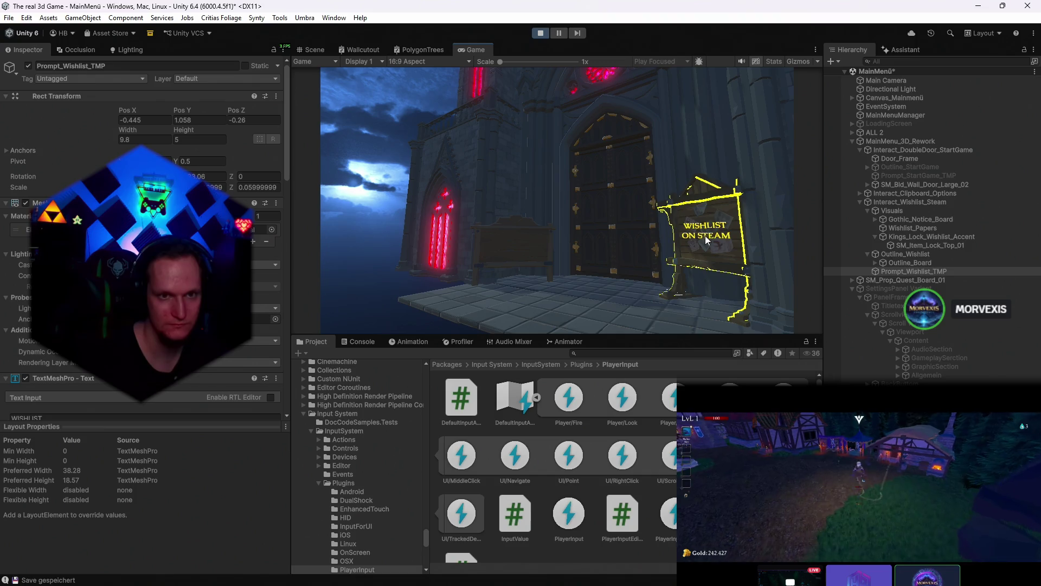
double_click(474, 50)
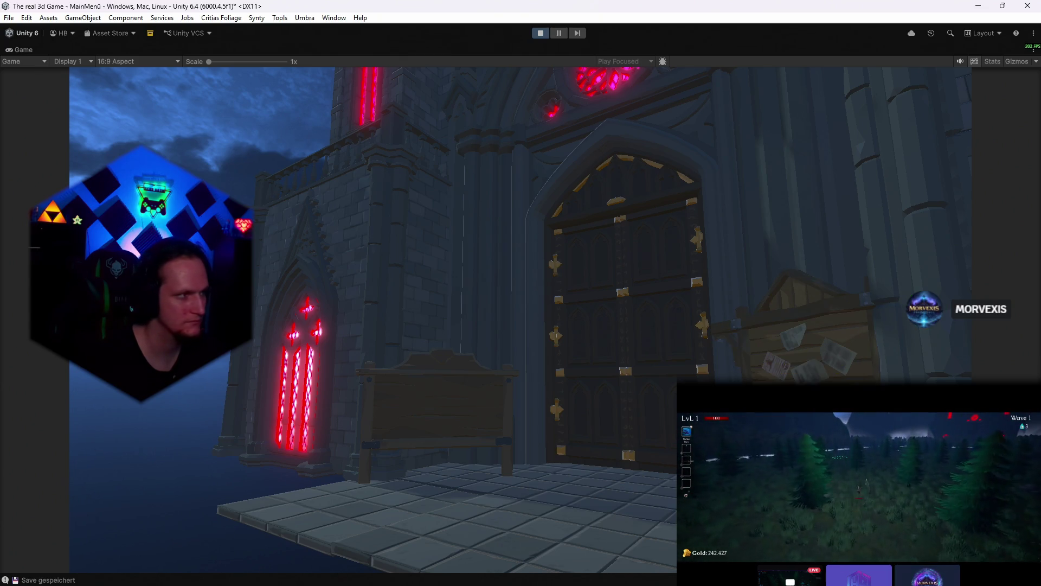
- Test the in-game Settings menu's Grafik page, then the Start Game door interaction
click(446, 413)
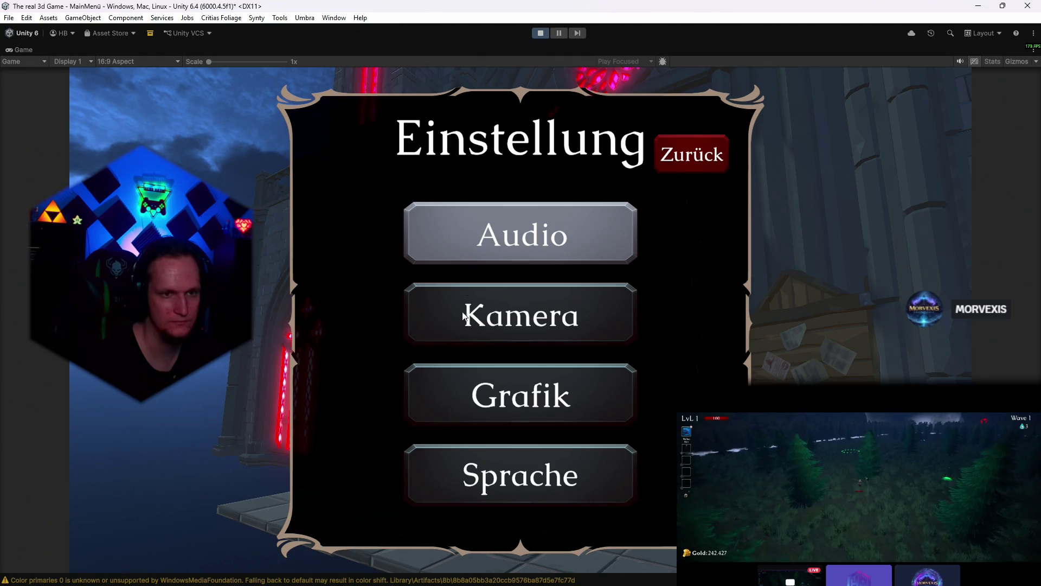
click(514, 413)
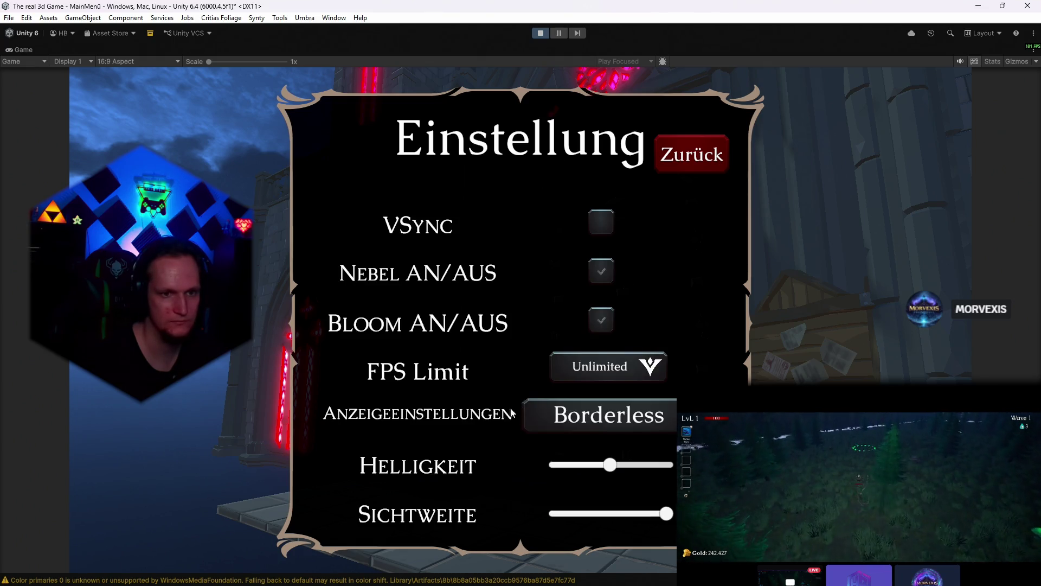
click(667, 167)
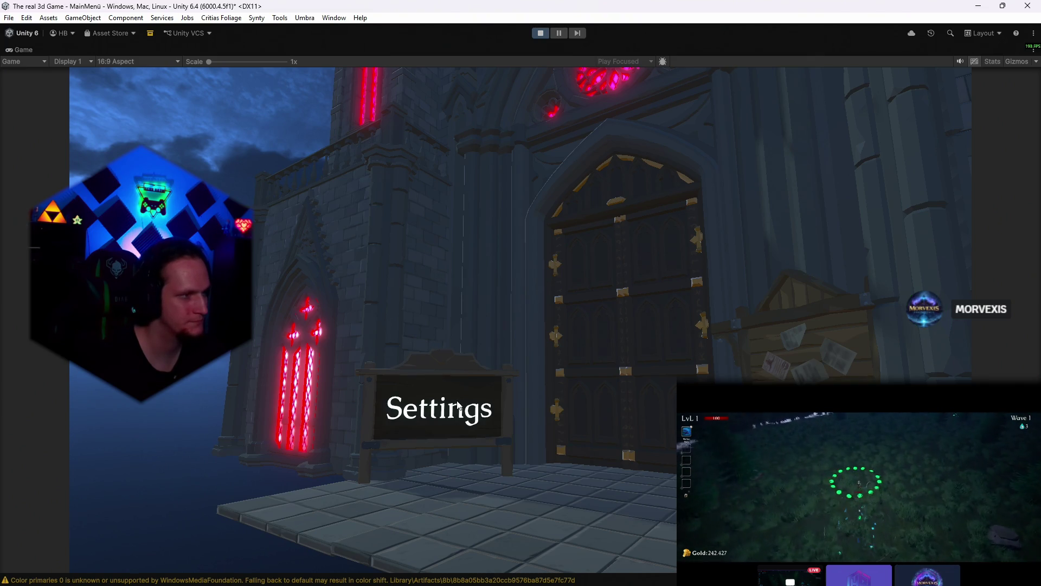
click(649, 342)
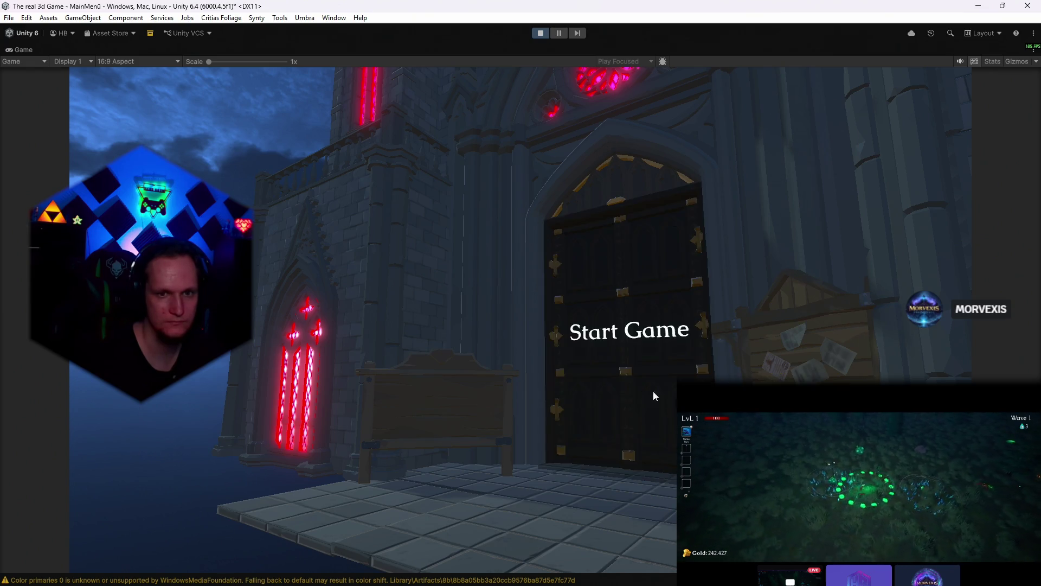
- Restore the normal editor layout and stop play mode, dismissing the File menu
double_click(19, 50)
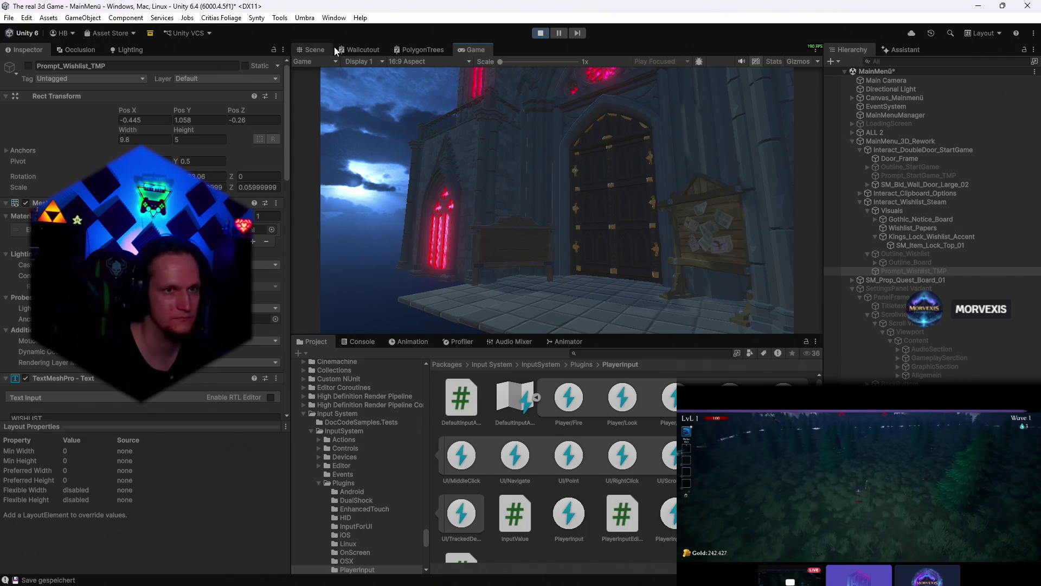
click(541, 33)
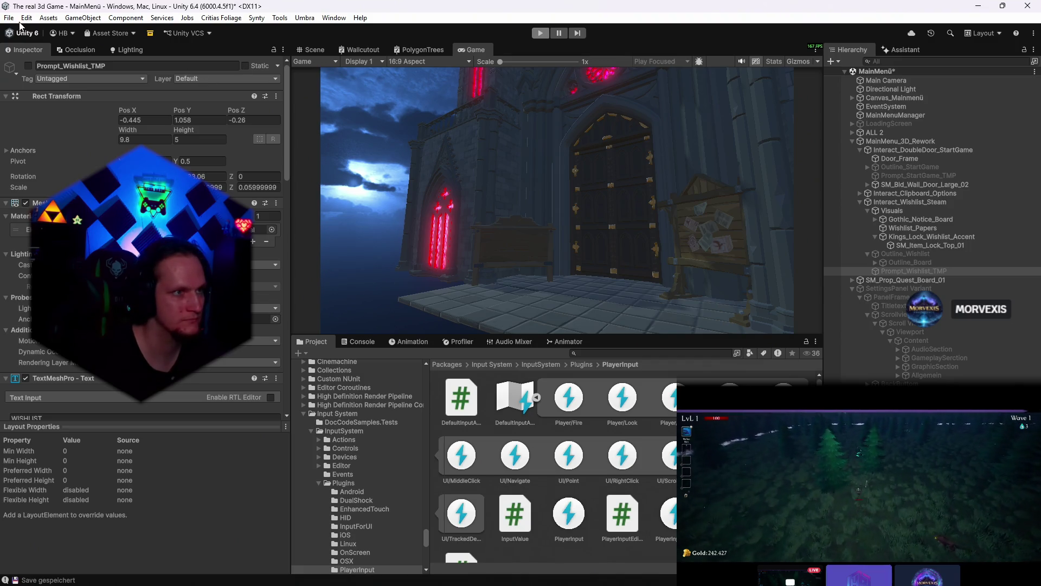
click(9, 18)
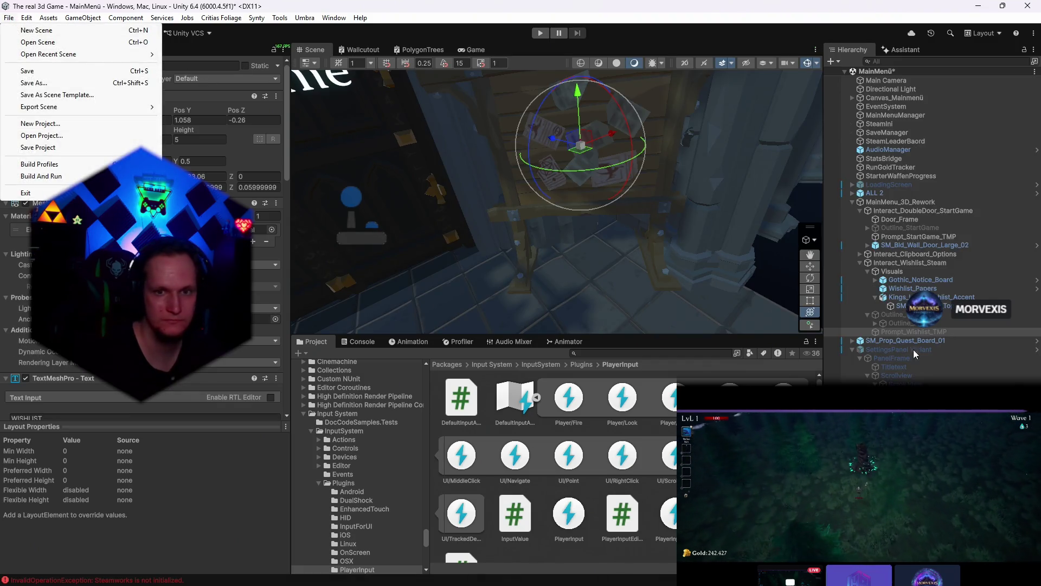
click(600, 353)
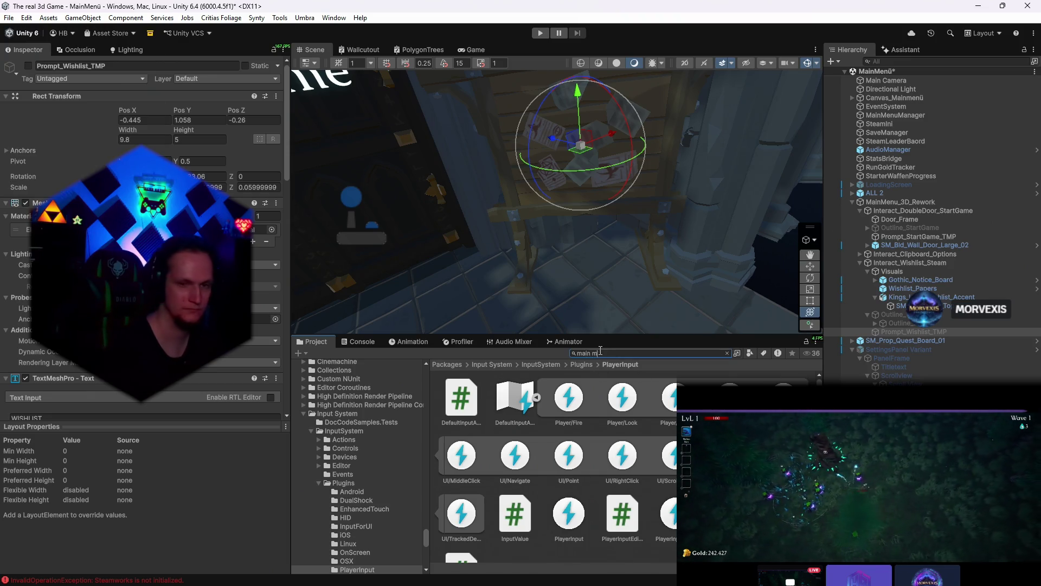
text(main menu)
- Browse the MainMenu/Generated materials folder, then load Stage_Hub from recent scenes without saving
double_click(468, 405)
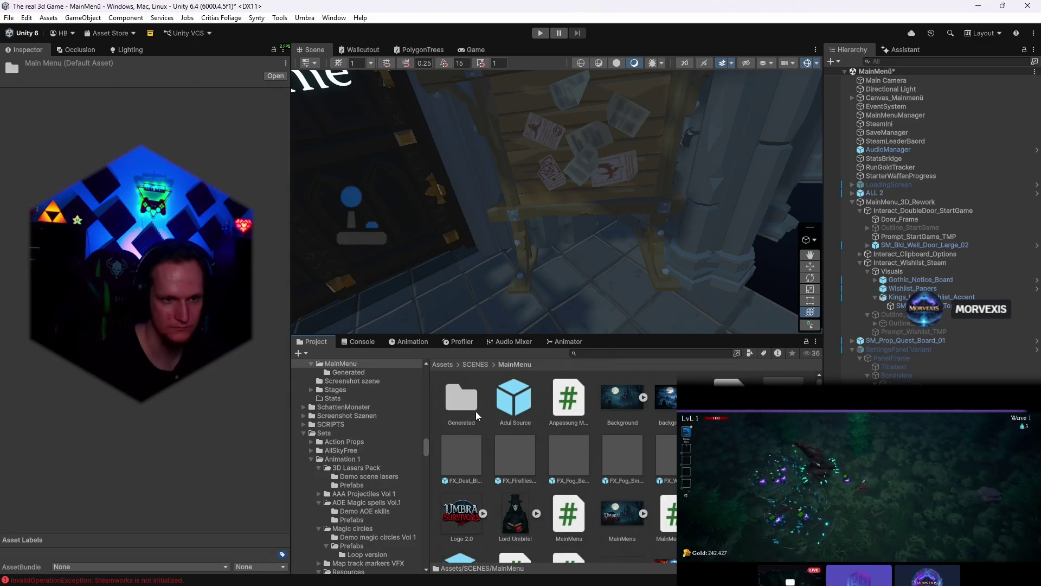
click(557, 399)
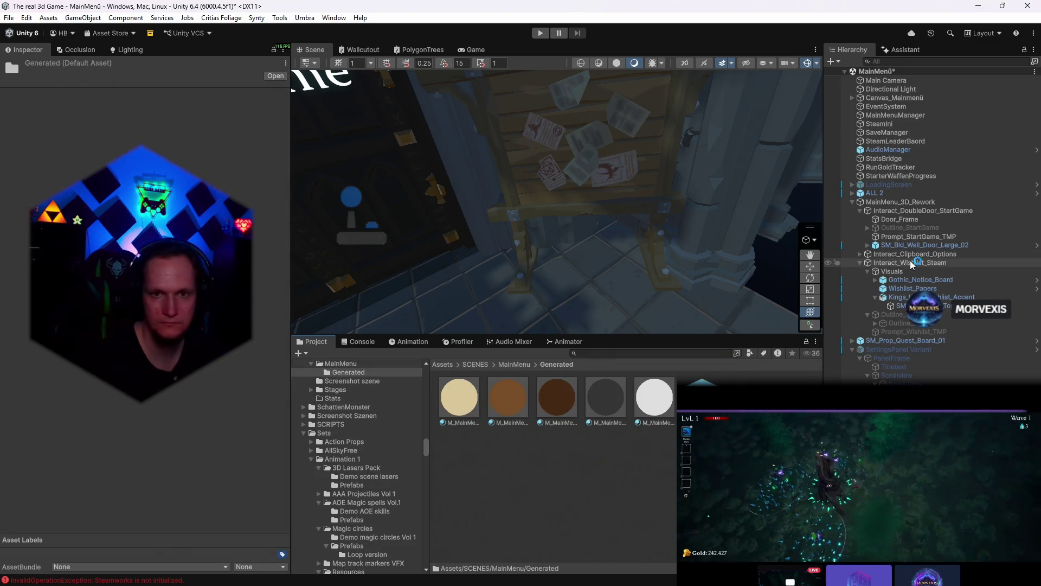
click(10, 19)
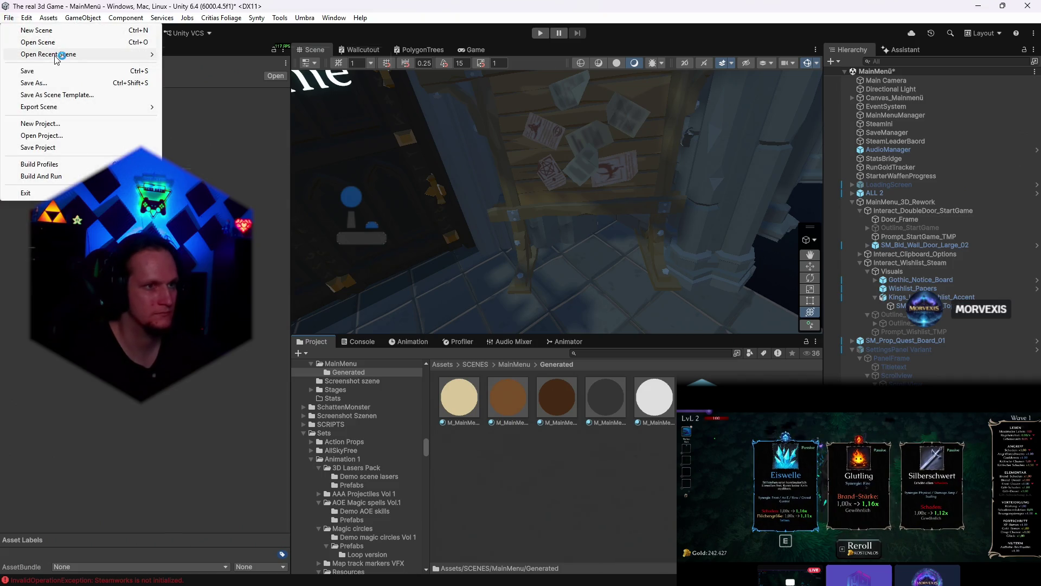
click(232, 68)
click(492, 319)
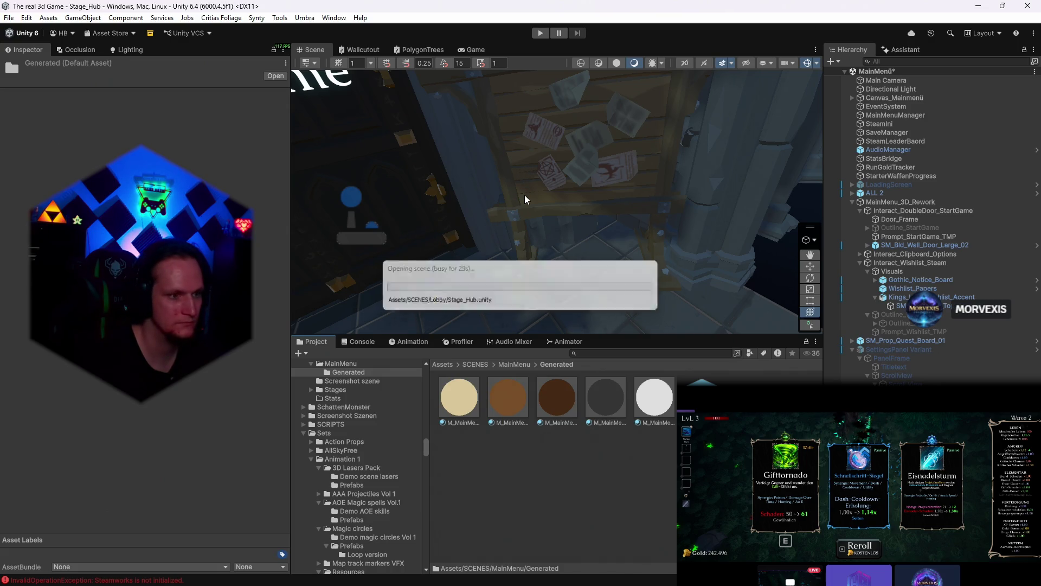
- Wait for Stage_Hub to finish loading, dismissing the File menu without choosing anything
click(12, 18)
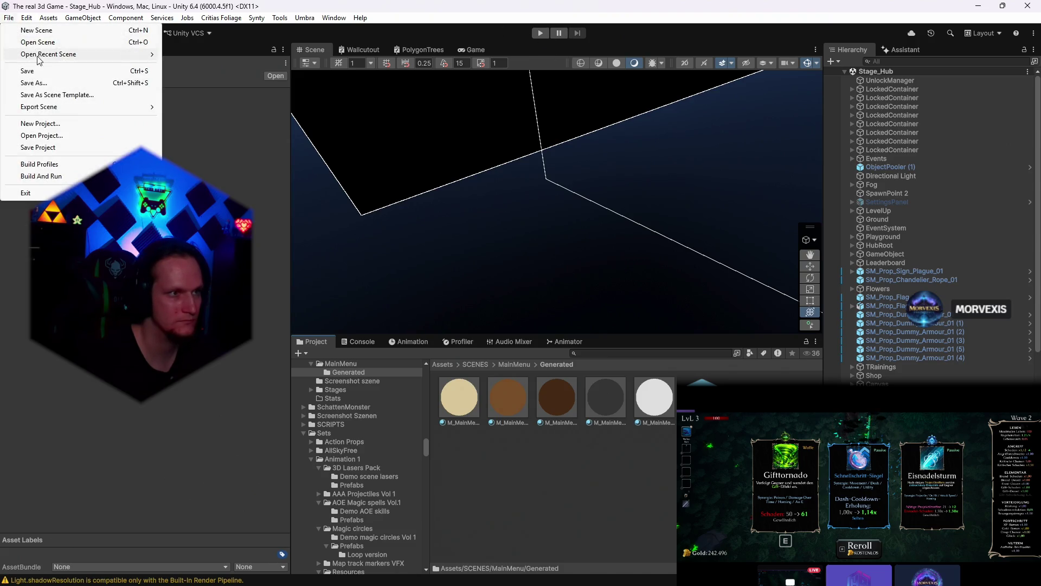
click(12, 18)
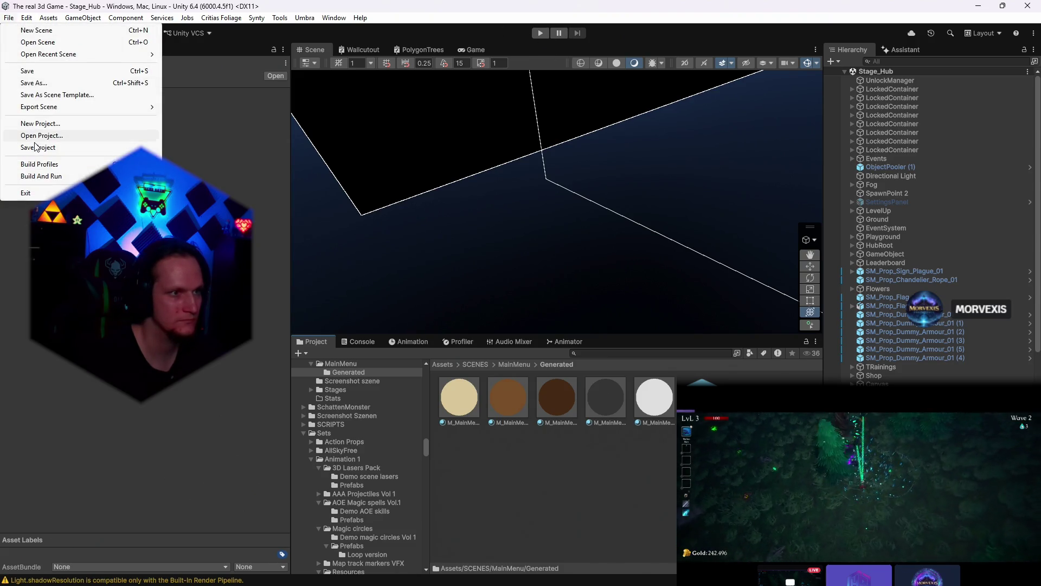
key(Escape)
scroll(927, 228, down, 8)
scroll(908, 244, up, 5)
scroll(908, 244, up, 5)
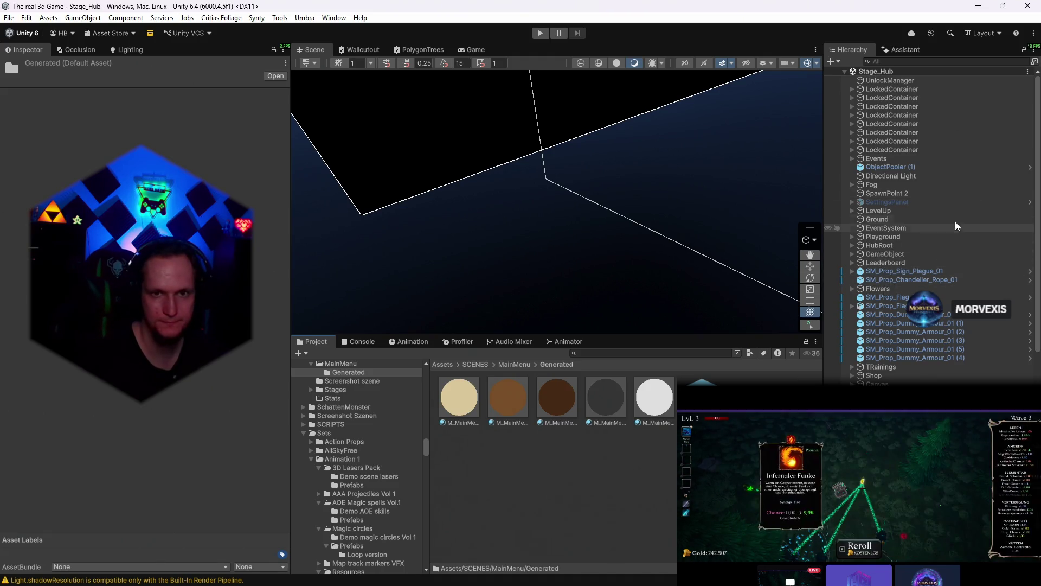
- Find Umbriel by the Stage_Hub notice board and save it as a new original prefab in Generated
double_click(896, 167)
drag(625, 190, 704, 172)
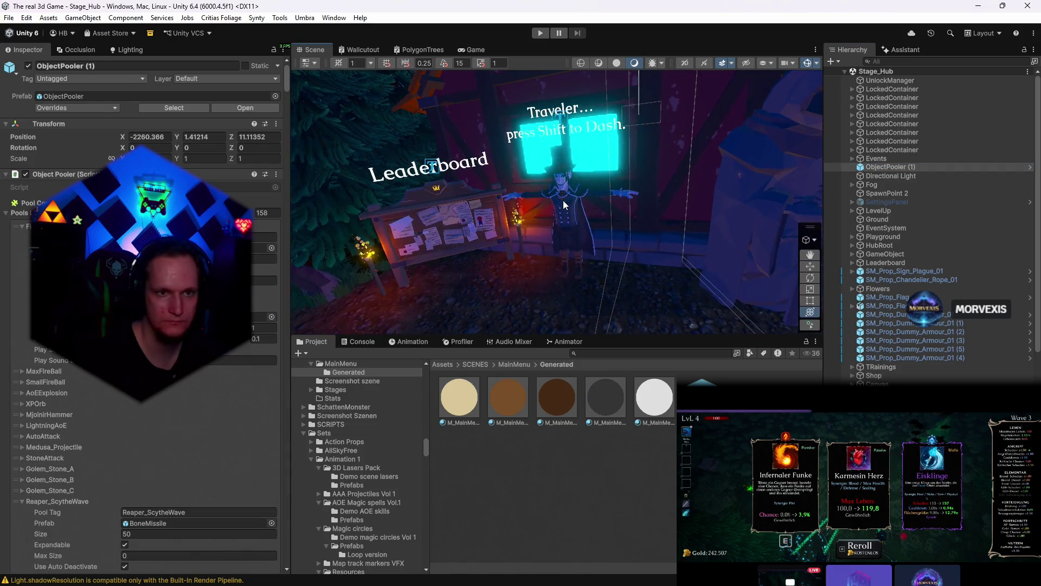
click(569, 229)
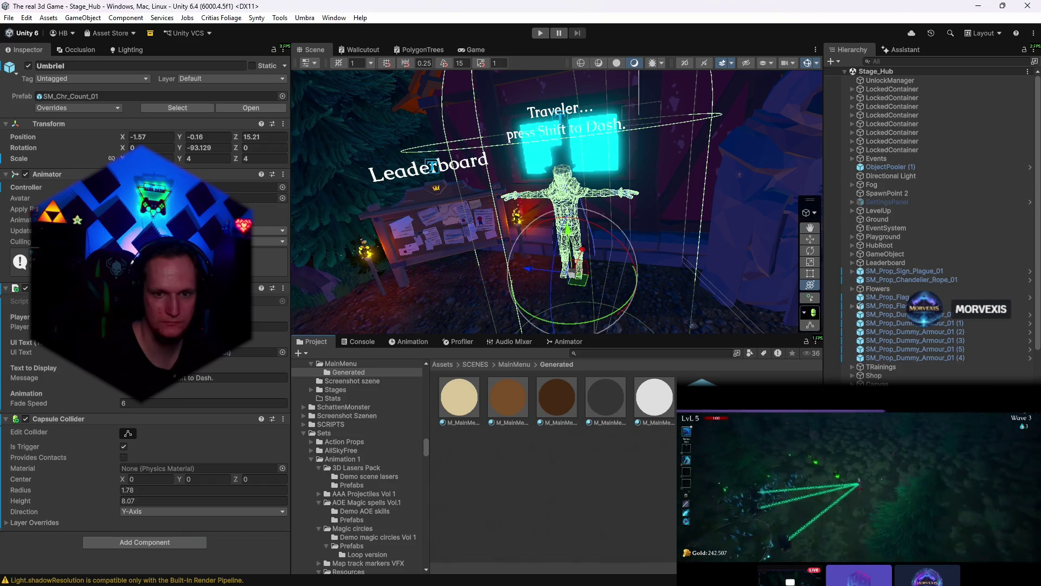
drag(663, 388, 663, 388)
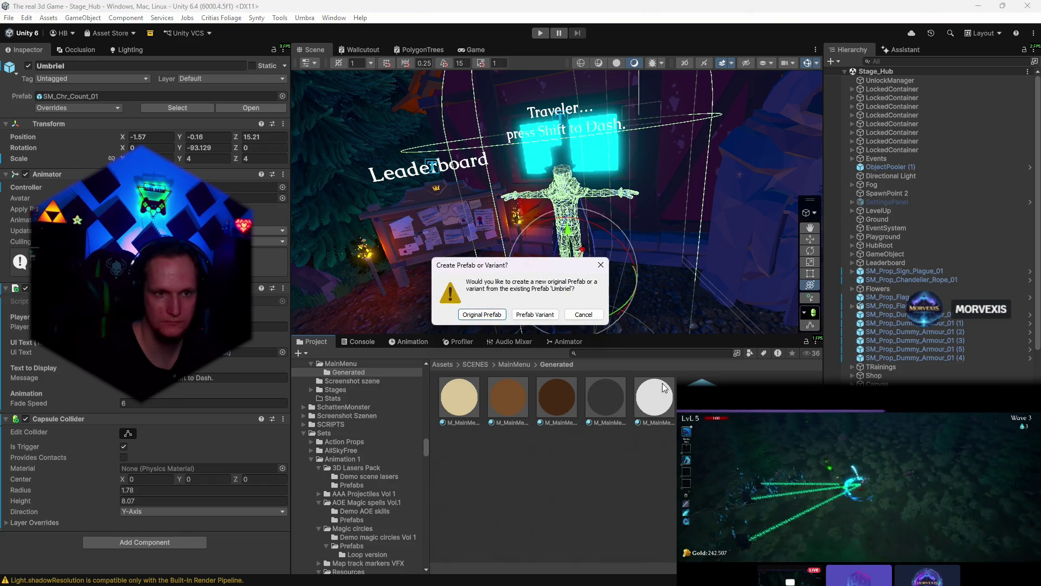
click(482, 314)
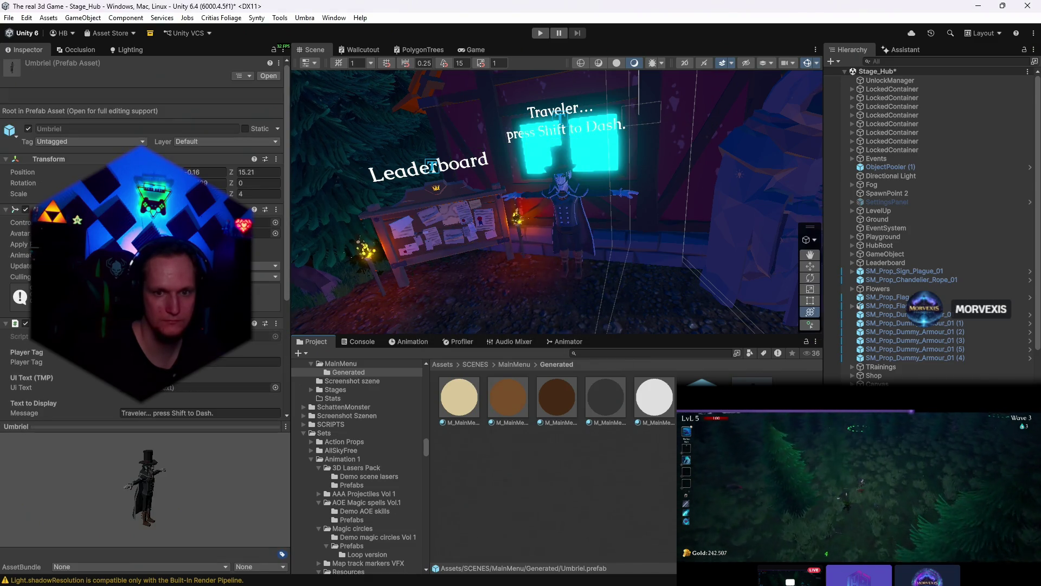
- Reopen the MainMenu scene from recent scenes and preview it in the Game view
click(570, 229)
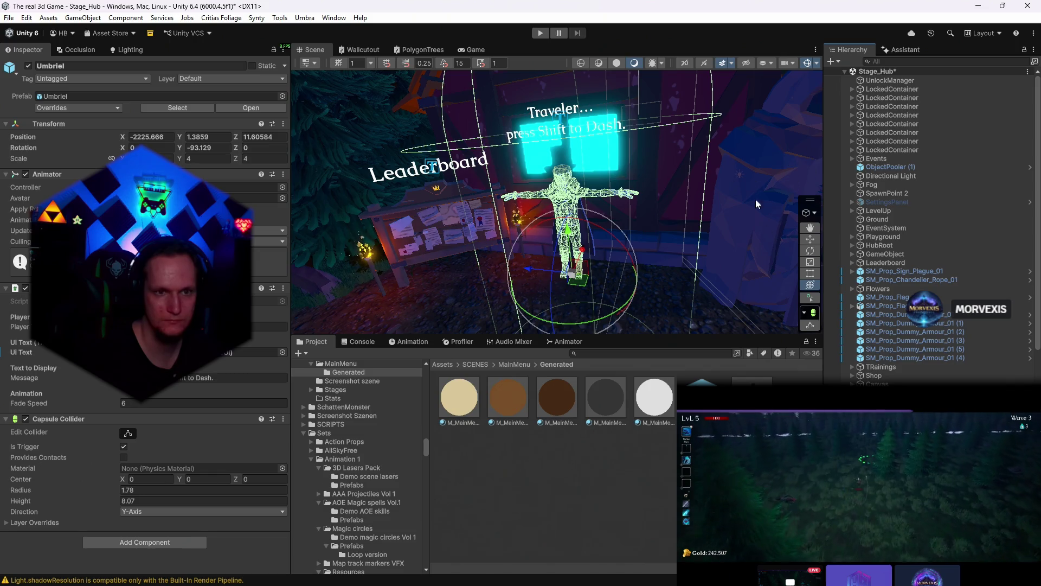
click(8, 17)
click(236, 70)
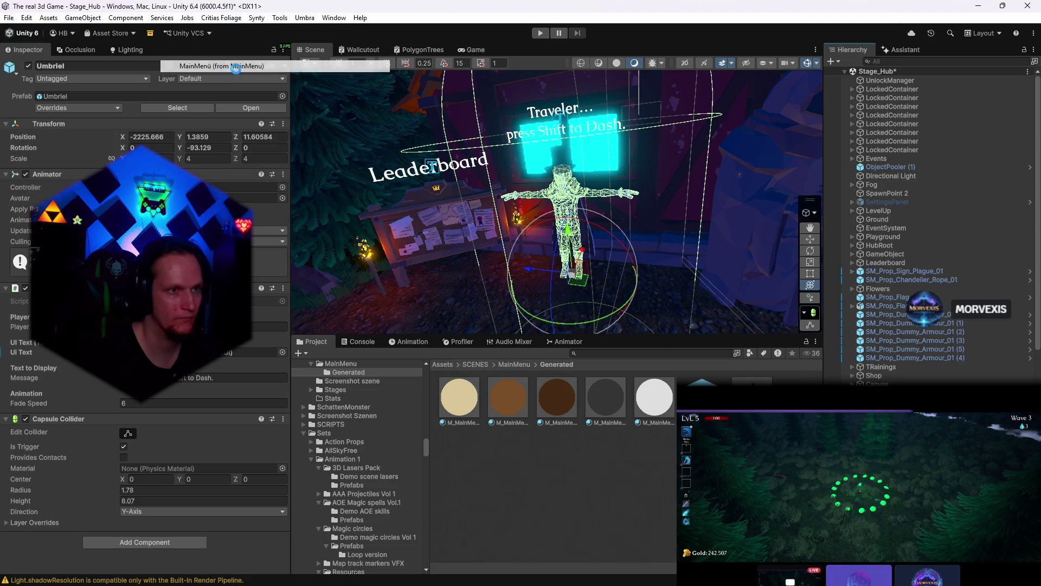
click(497, 317)
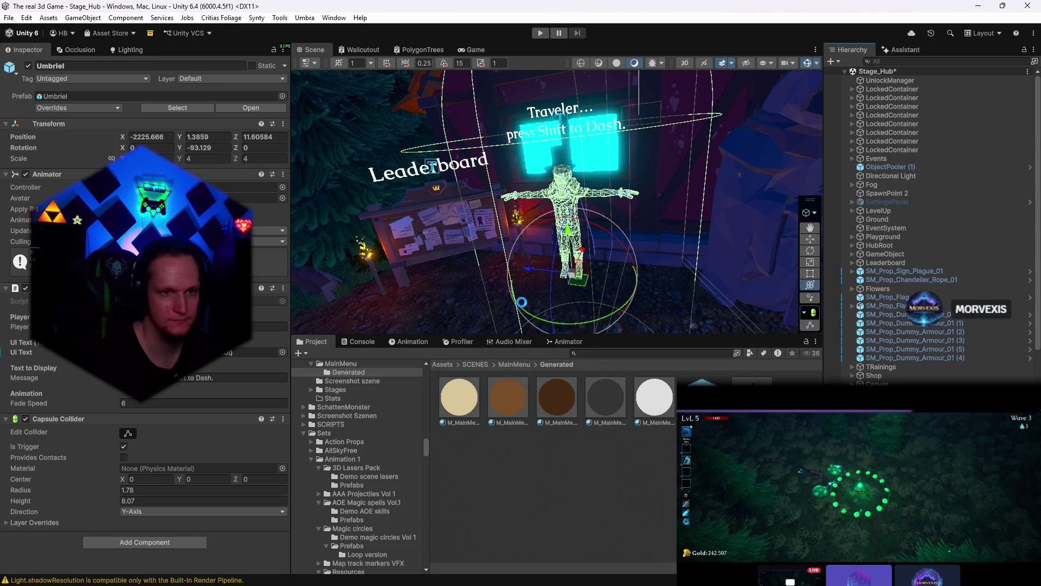
click(473, 49)
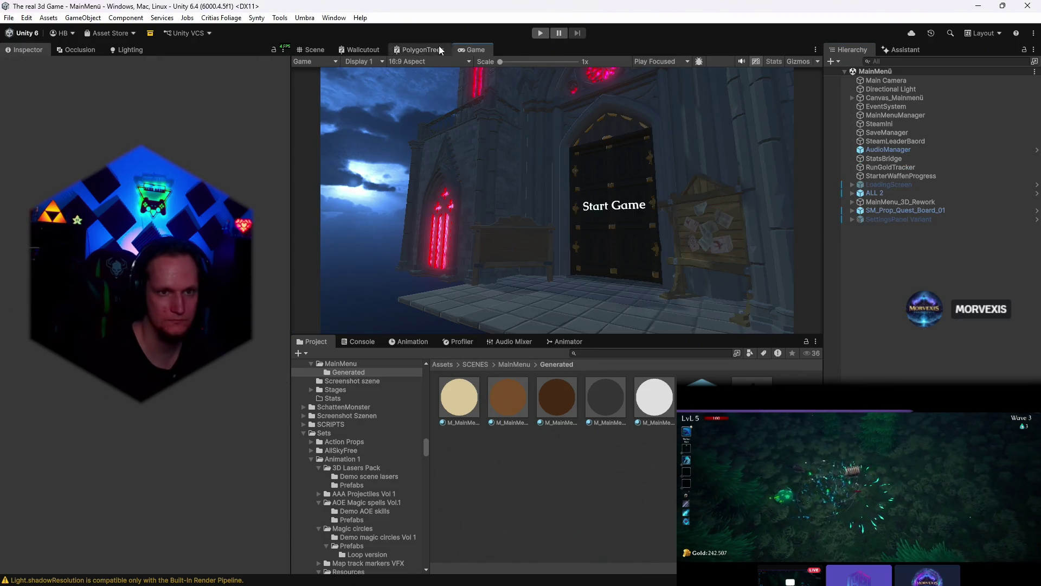
- Select Umbriel near the Start Game door, shrink it from scale 4 to about 0.8 and disable its capsule collider
click(314, 50)
click(872, 151)
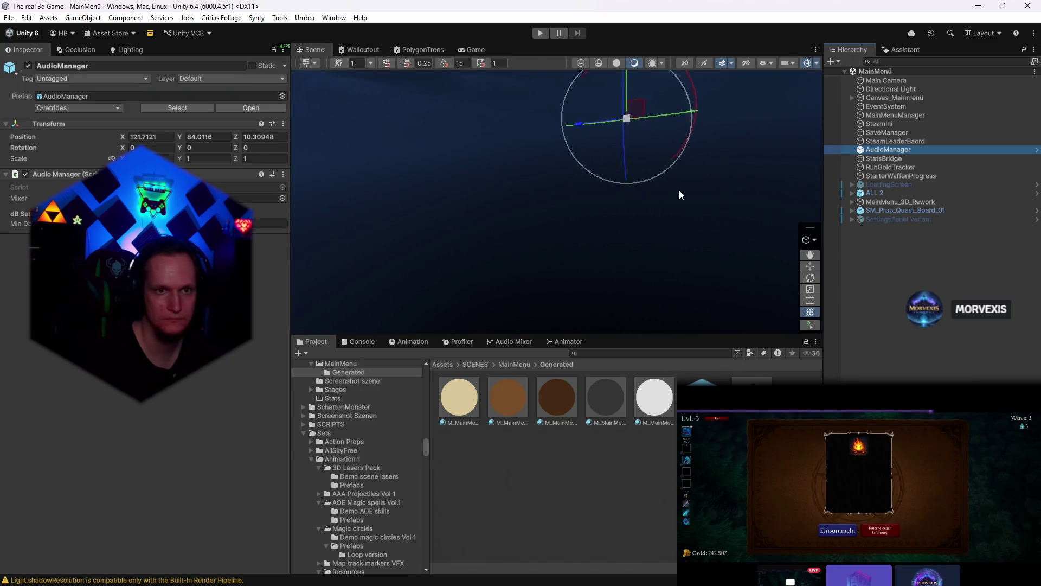
click(882, 81)
key(f)
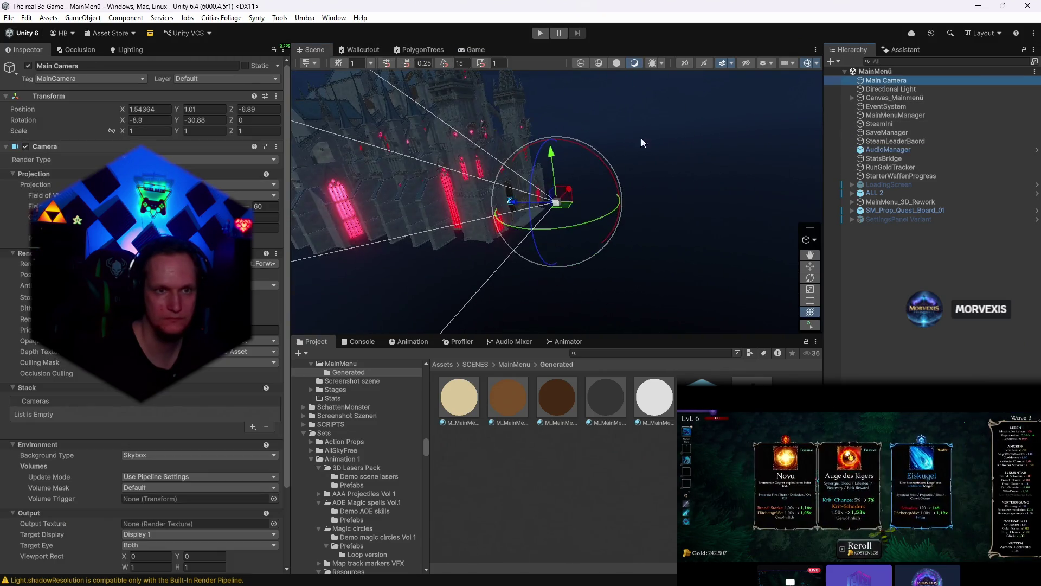
mouse_move(641, 138)
mouse_down()
mouse_move(401, 147)
mouse_move(388, 169)
mouse_up()
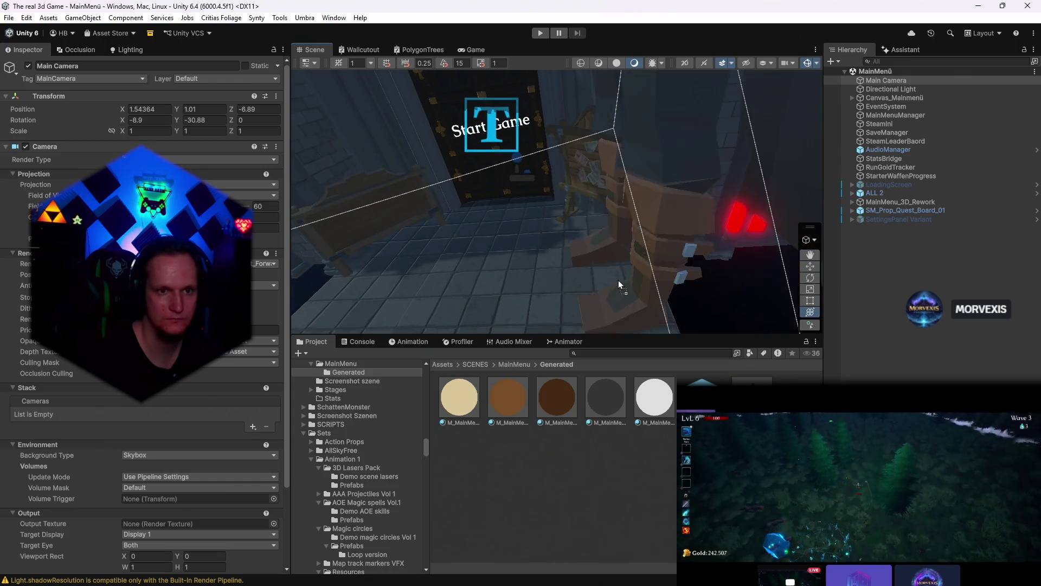
click(619, 280)
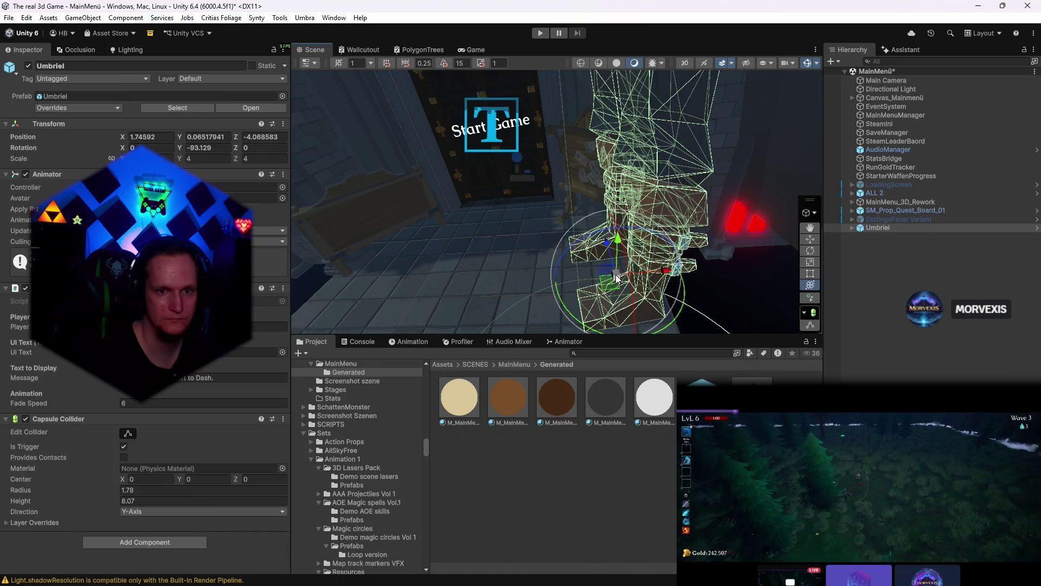
drag(617, 278, 554, 260)
key(y)
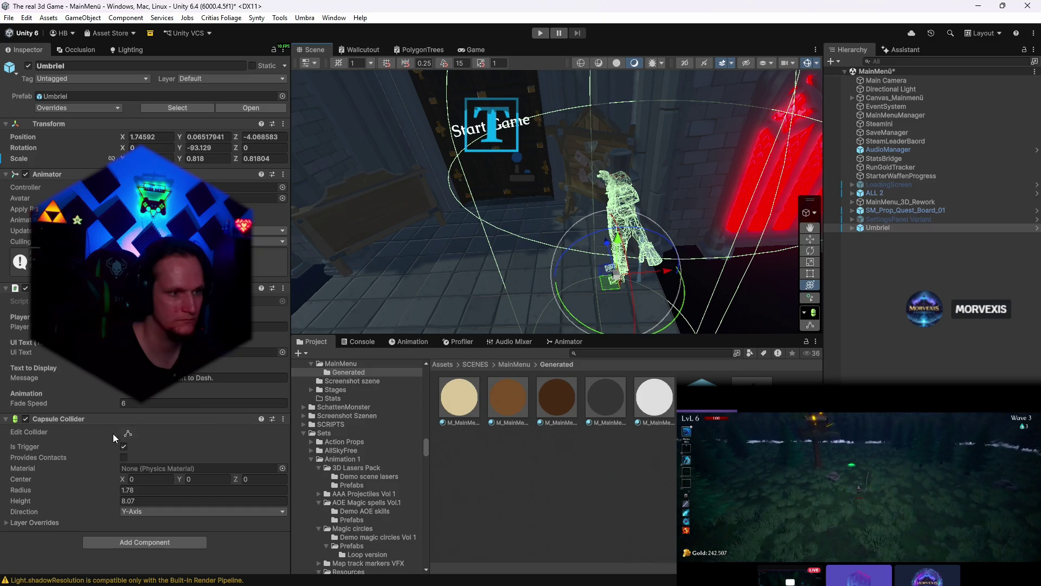
click(26, 418)
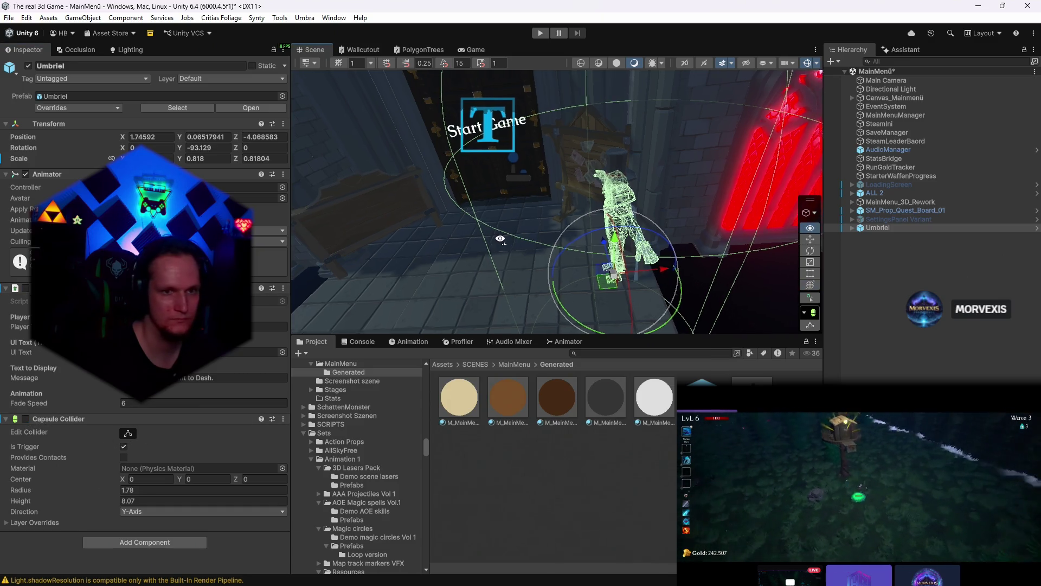
- Rotate Umbriel to about −123° and check its placement from the player's view
alt+drag(407, 285, 348, 313)
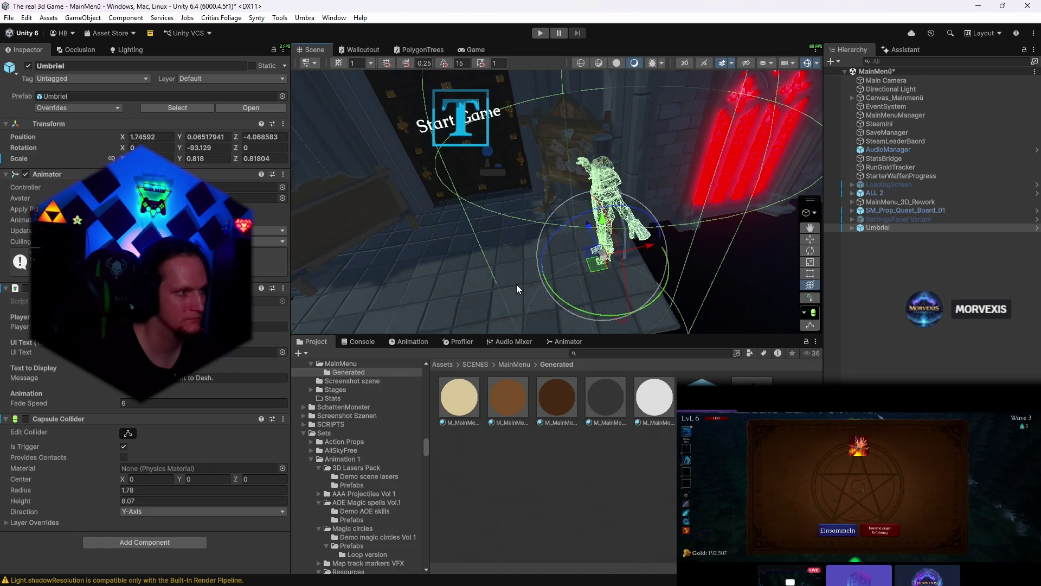
mouse_move(593, 327)
alt+mouse_down()
mouse_move(666, 271)
mouse_move(652, 286)
alt+mouse_up()
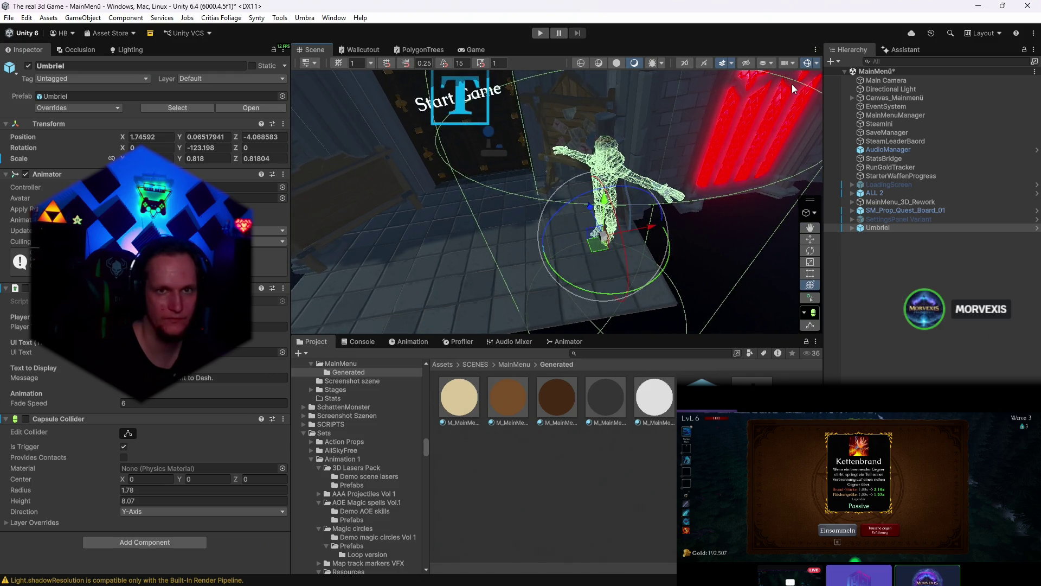
click(808, 64)
alt+drag(667, 244, 618, 212)
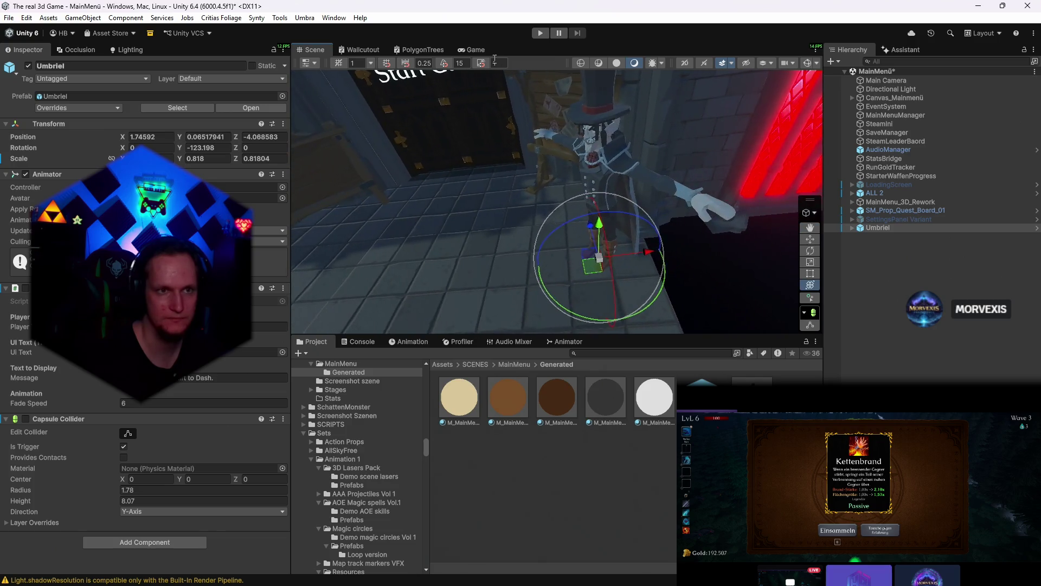
click(472, 50)
click(314, 50)
- Enlarge Umbriel slightly to about 0.95 scale and recheck it in the Game view
right_click(569, 203)
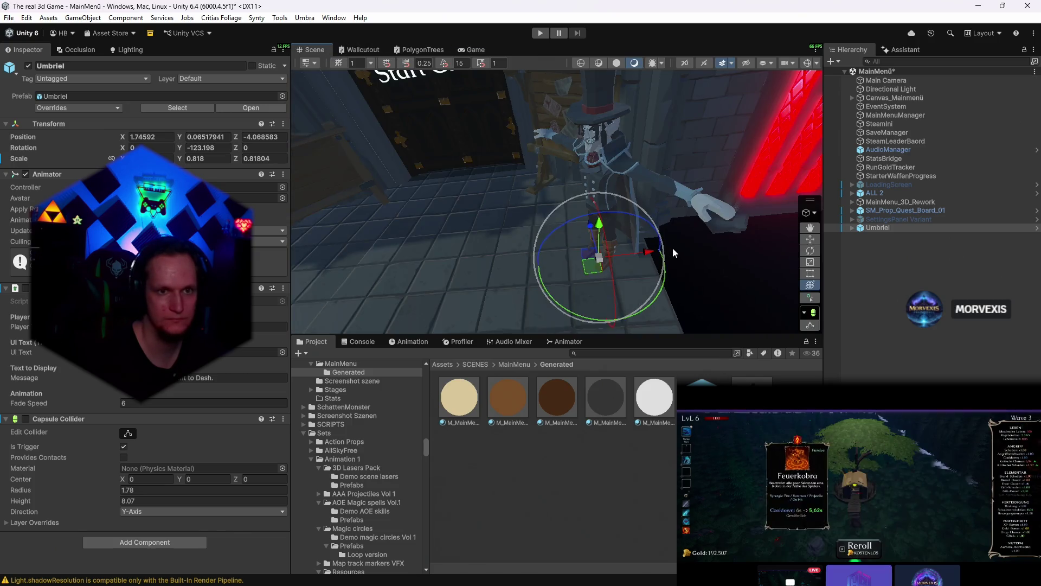
drag(569, 203, 604, 161)
right_click(604, 161)
mouse_move(581, 255)
mouse_down()
mouse_move(588, 242)
mouse_move(582, 271)
mouse_move(595, 229)
mouse_up()
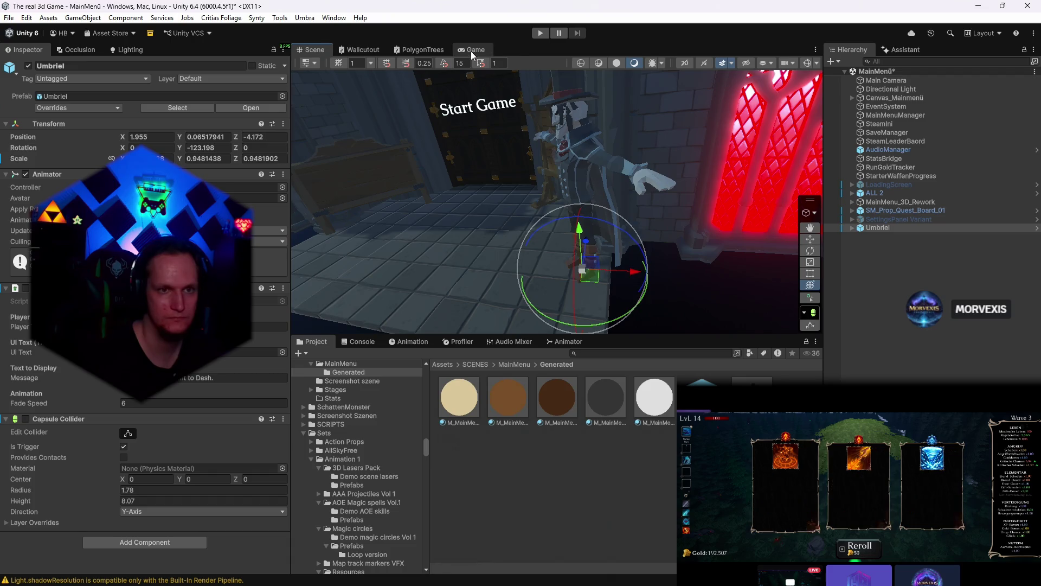
click(476, 50)
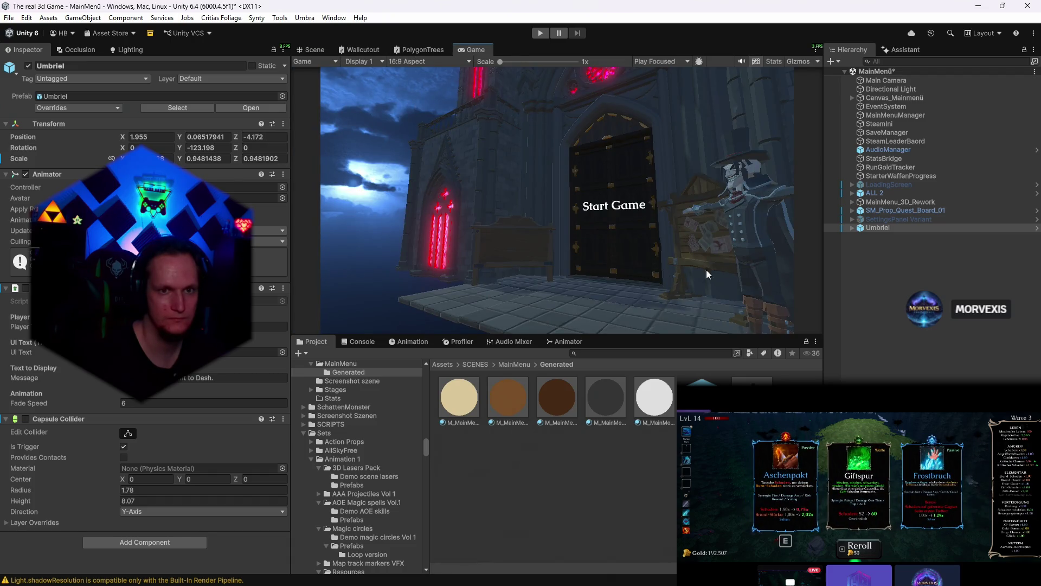
- Nudge Umbriel closer to the notice board, turned to about −131° Y, and run the main menu in play mode
click(315, 50)
mouse_move(590, 284)
mouse_down()
mouse_move(591, 305)
mouse_move(608, 302)
mouse_up()
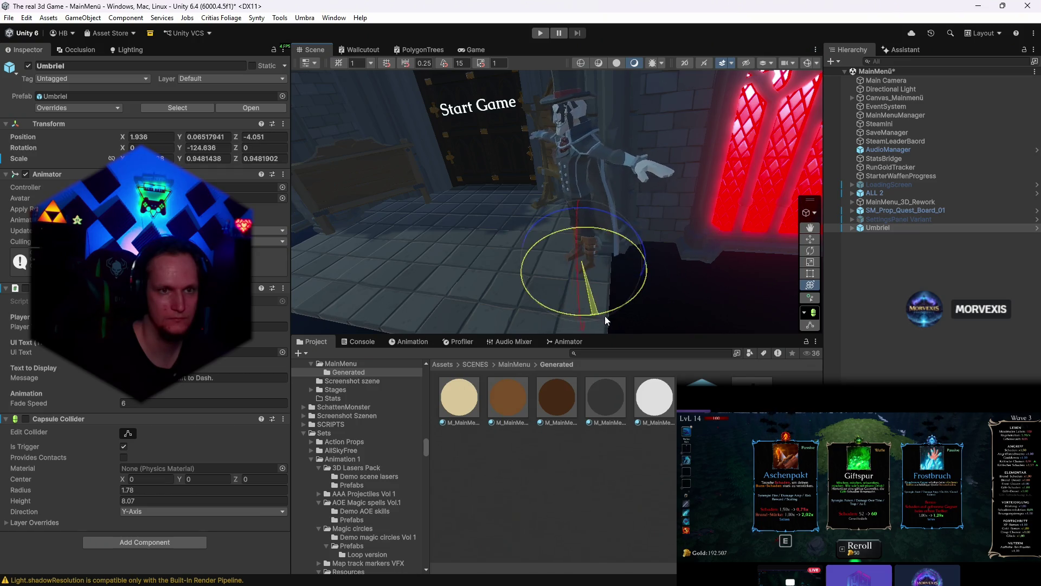
click(475, 50)
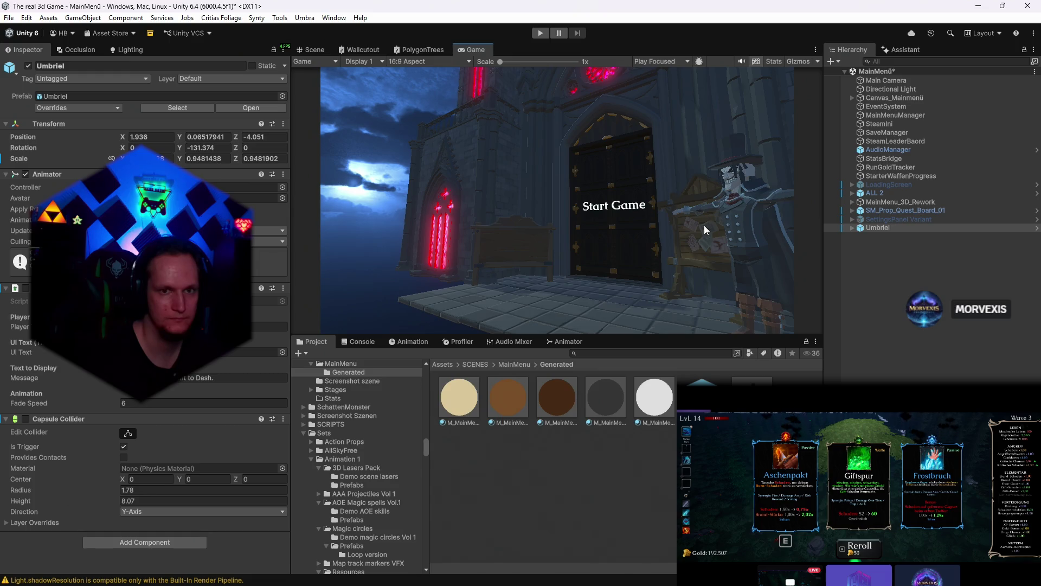
click(539, 33)
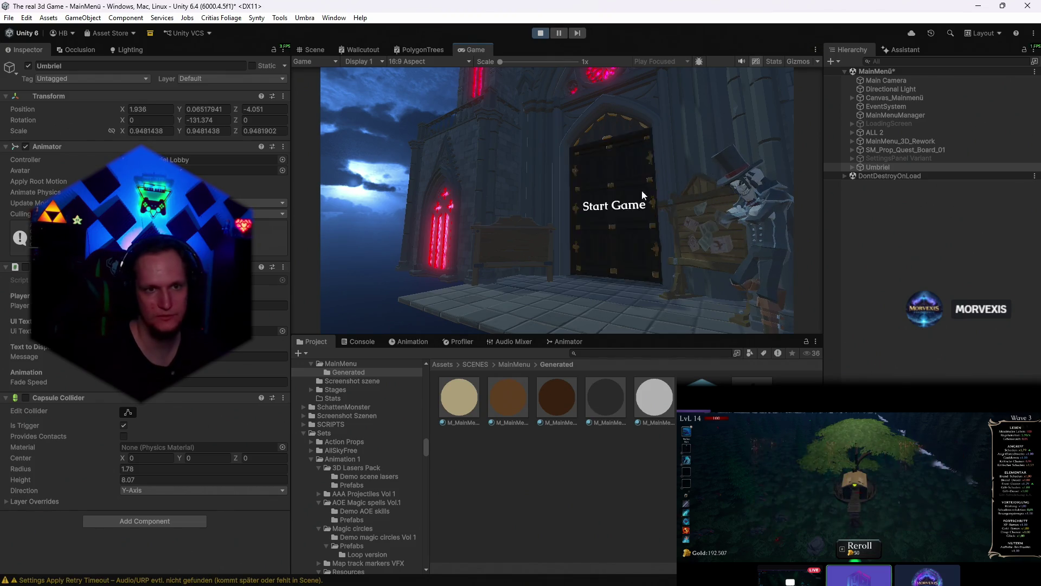
- Preview the running menu full-size, restore the layout, and select SM_Prop_Quest_Board_01 in the Hierarchy
double_click(478, 50)
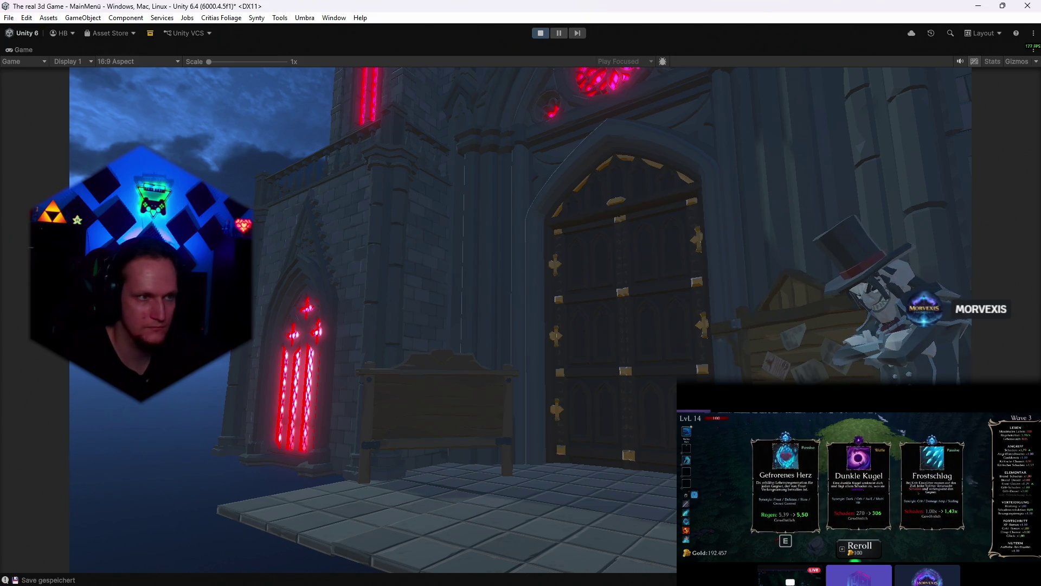
double_click(19, 51)
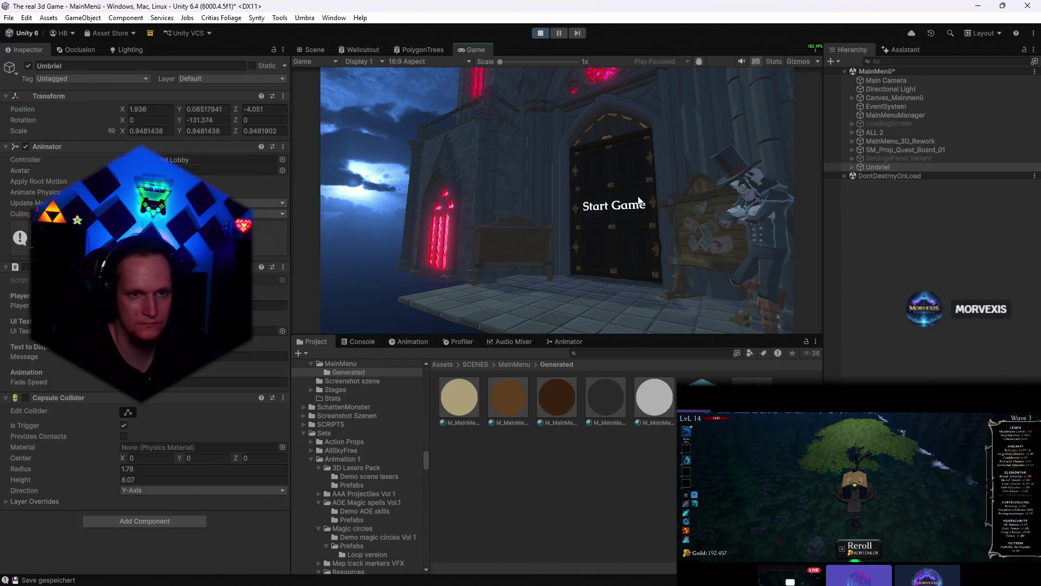
click(879, 150)
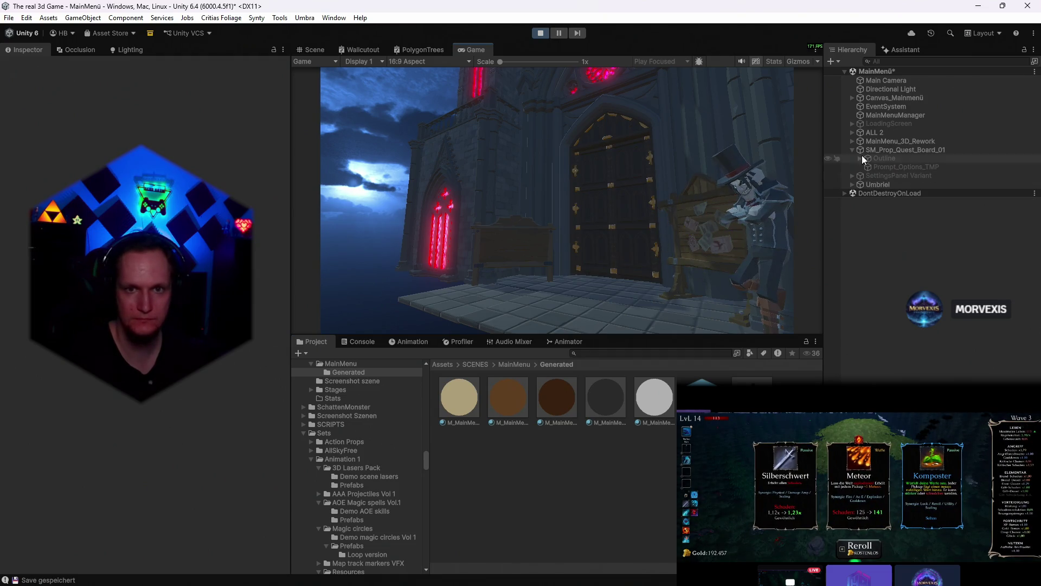
- Expand MainMenu_3D_Rework down to Outline_Wishlist and select Outline_Board
click(853, 141)
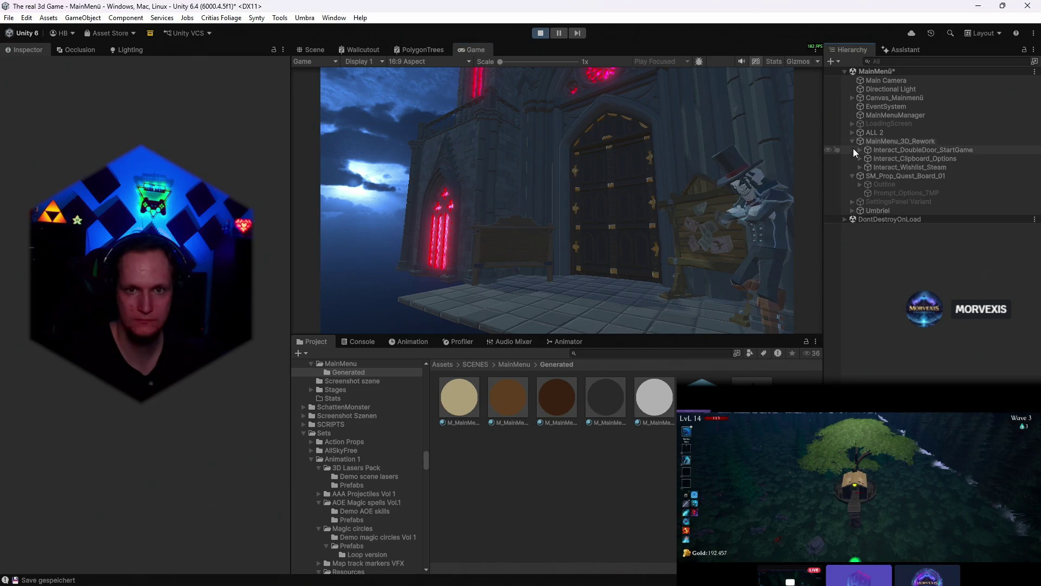
click(859, 166)
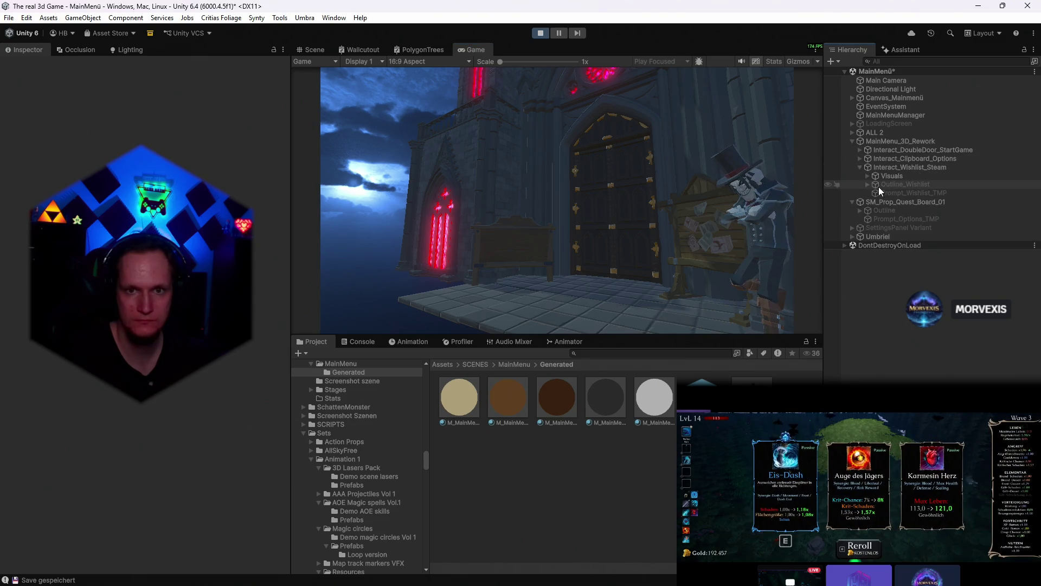
click(868, 176)
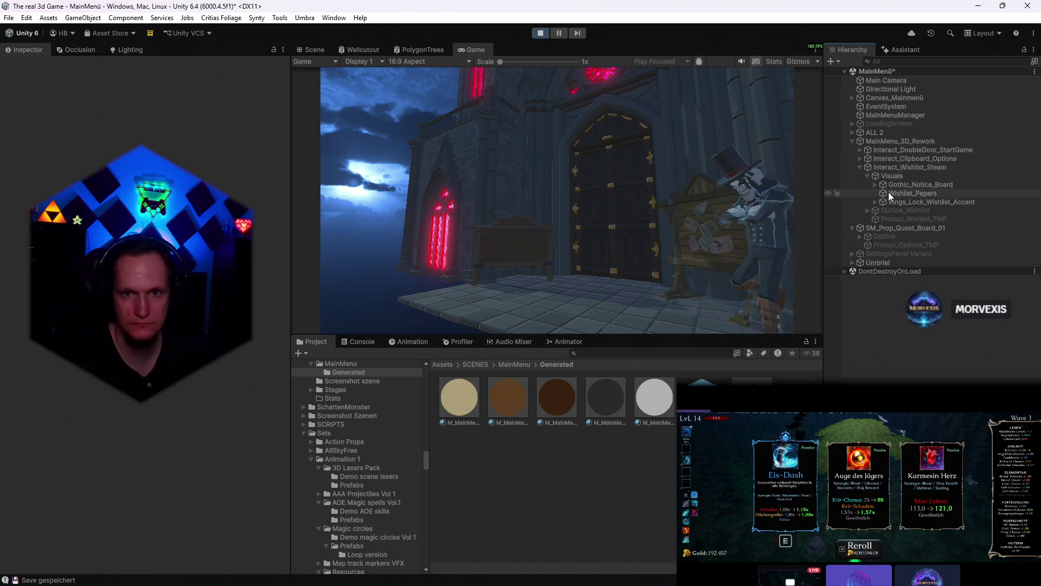
click(919, 201)
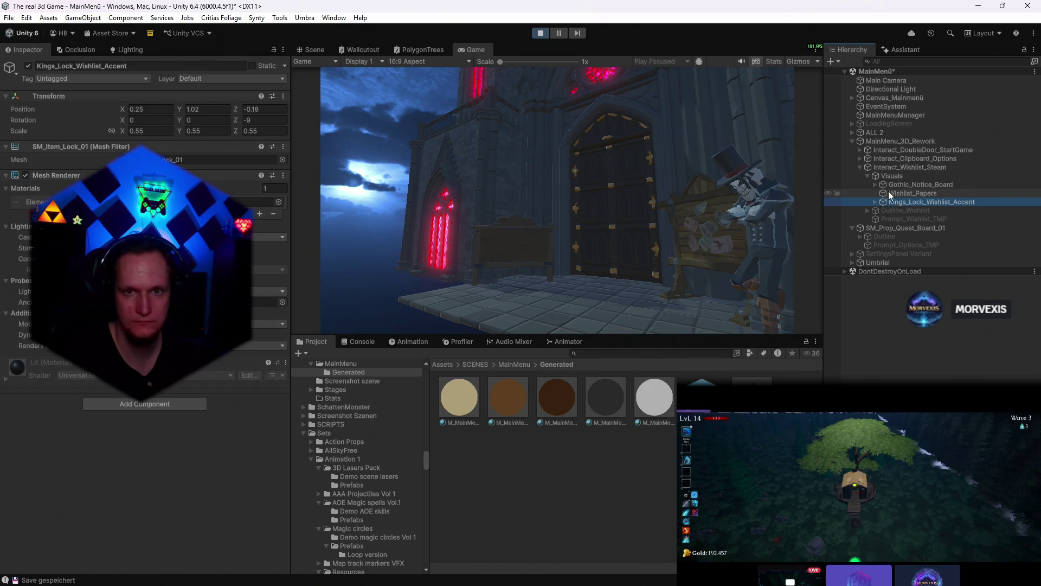
click(867, 210)
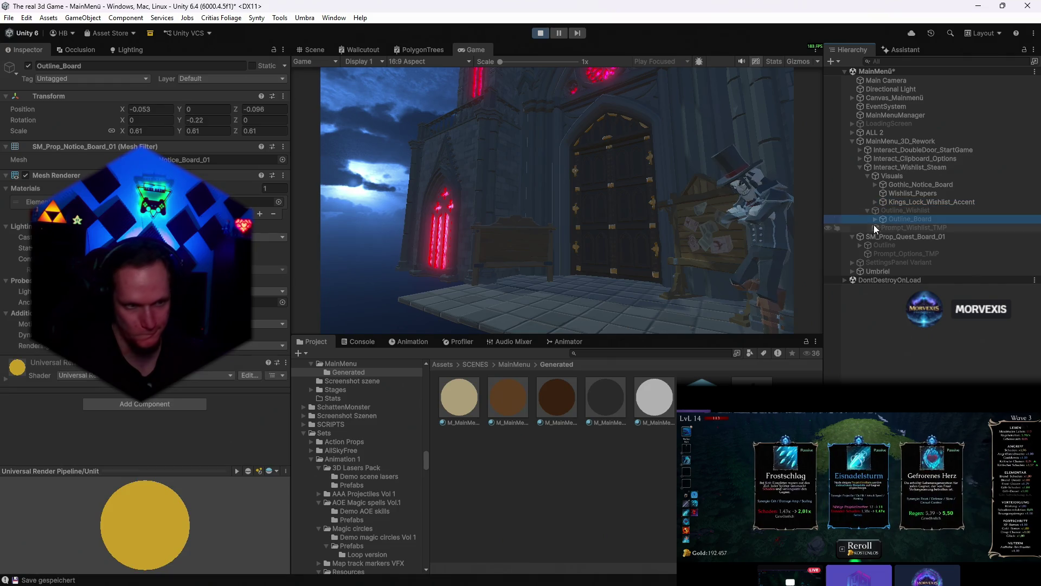
scroll(82, 388, down, 5)
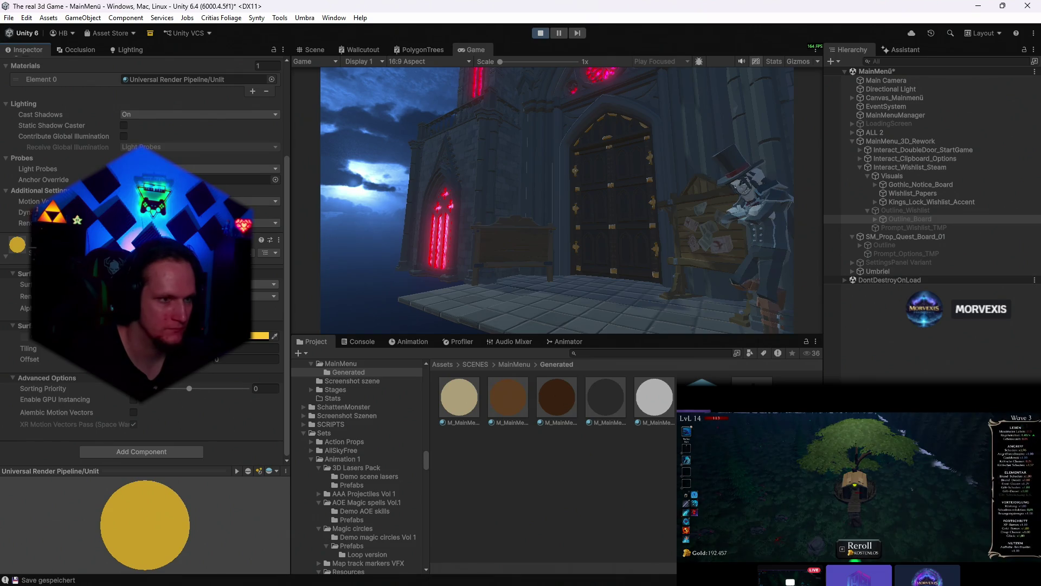
- Lower the Outline_Board Base Map colour alpha from 199 to 121, checking the hover outline
click(248, 348)
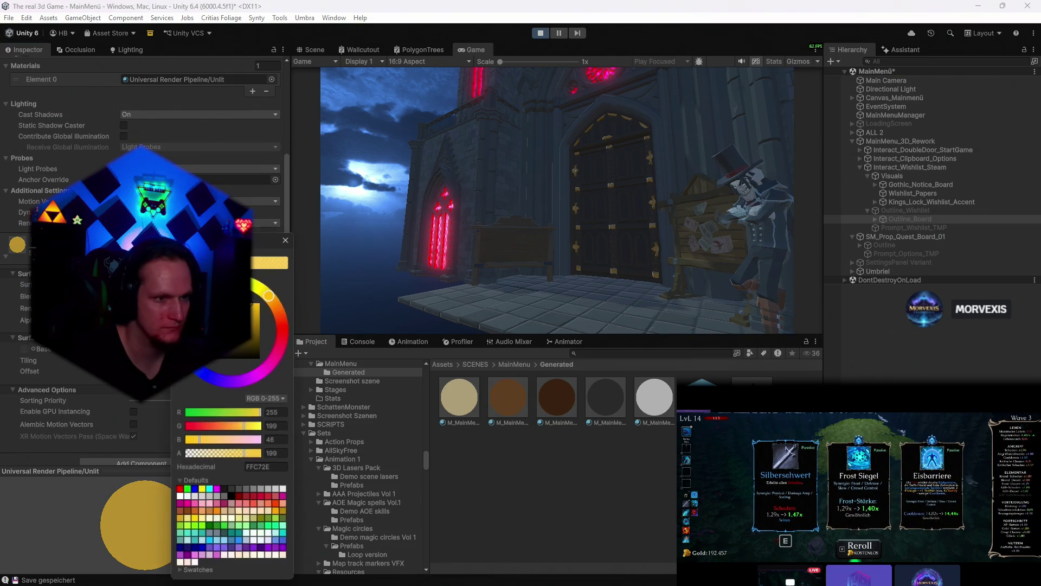
click(658, 255)
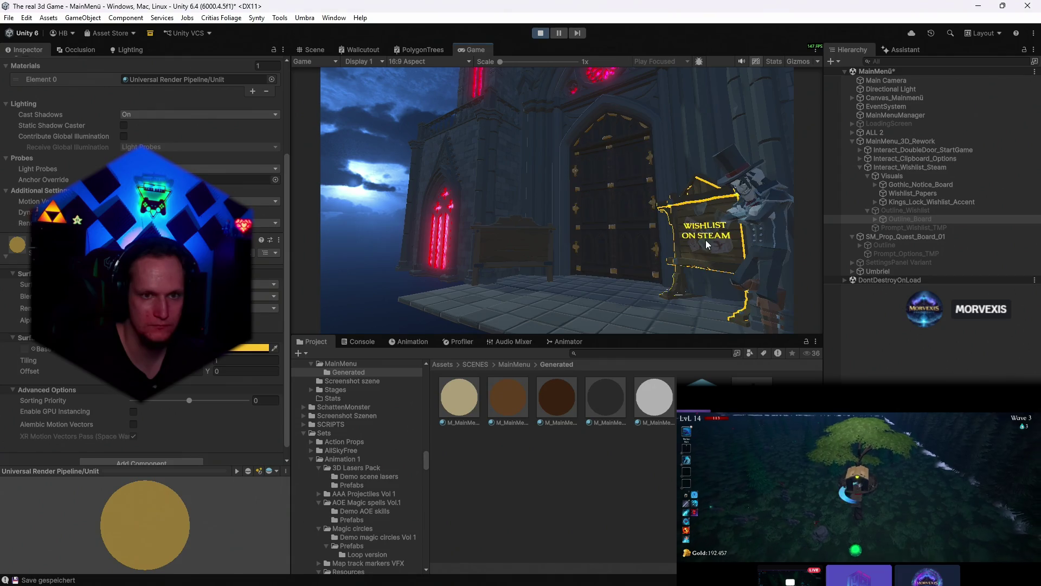
click(248, 348)
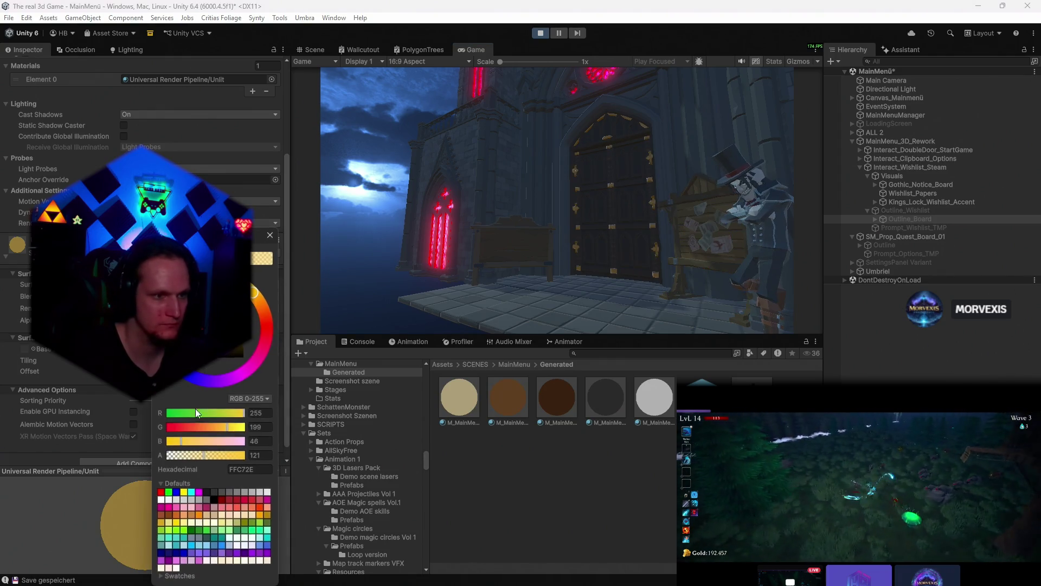
click(393, 259)
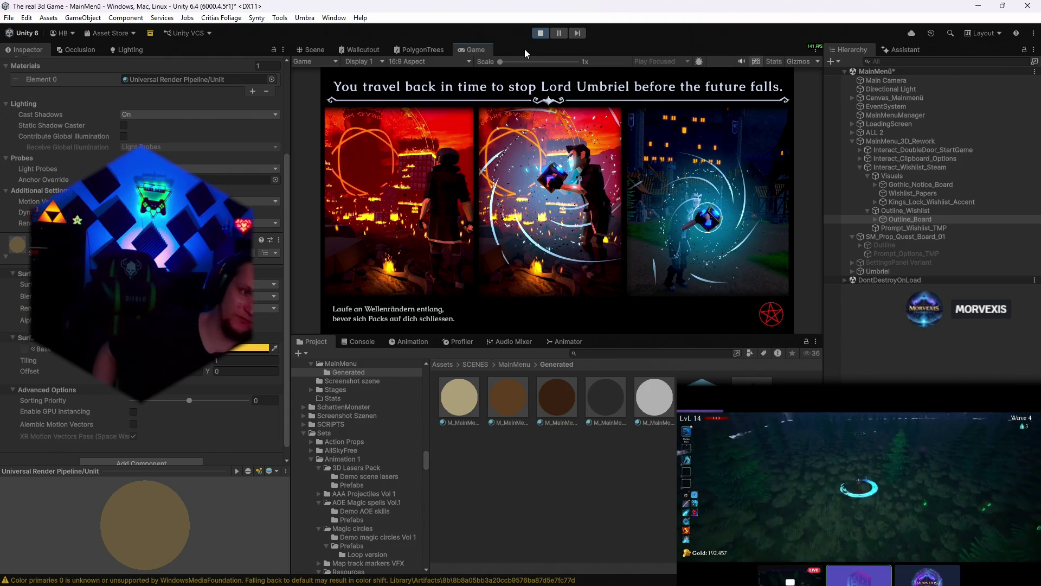
- Exit play mode with Ctrl+P and select SM_Prop_Quest_Board_01 in the Hierarchy
key(ctrl+p)
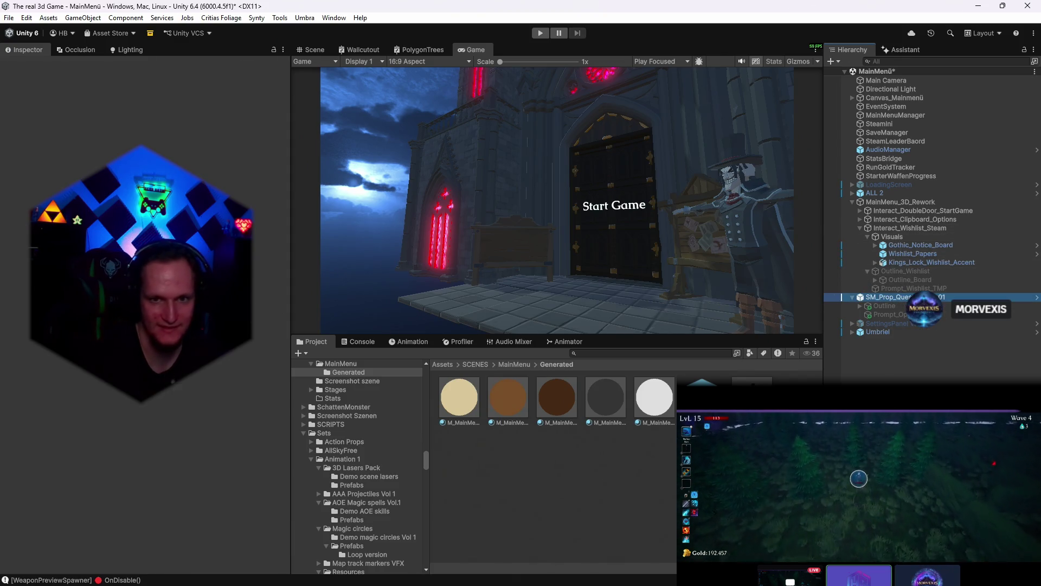
click(899, 296)
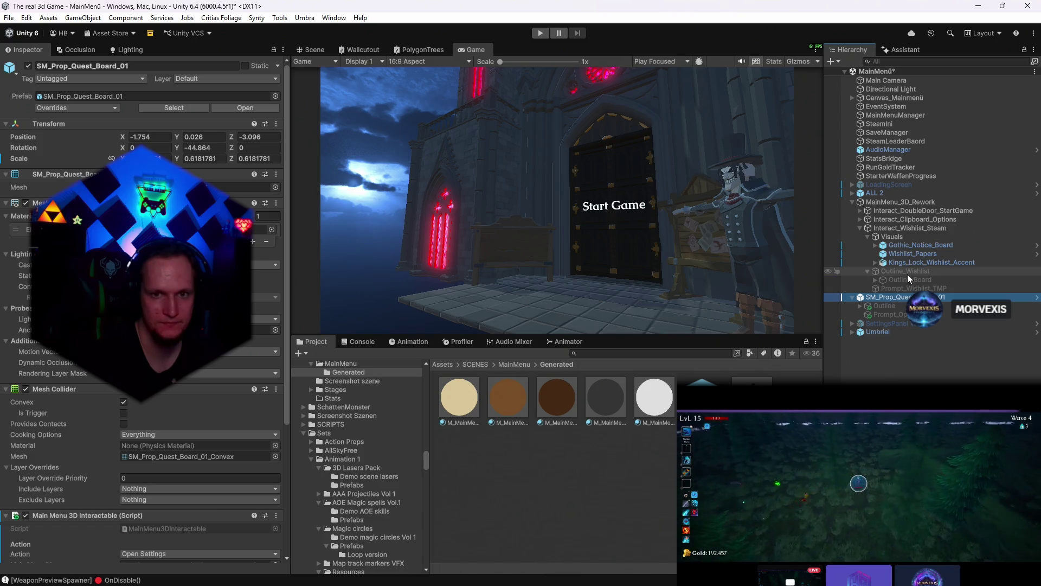
- Enter Play mode and lower the Outline_Board colour's opacity to test the wishlist outline
click(909, 279)
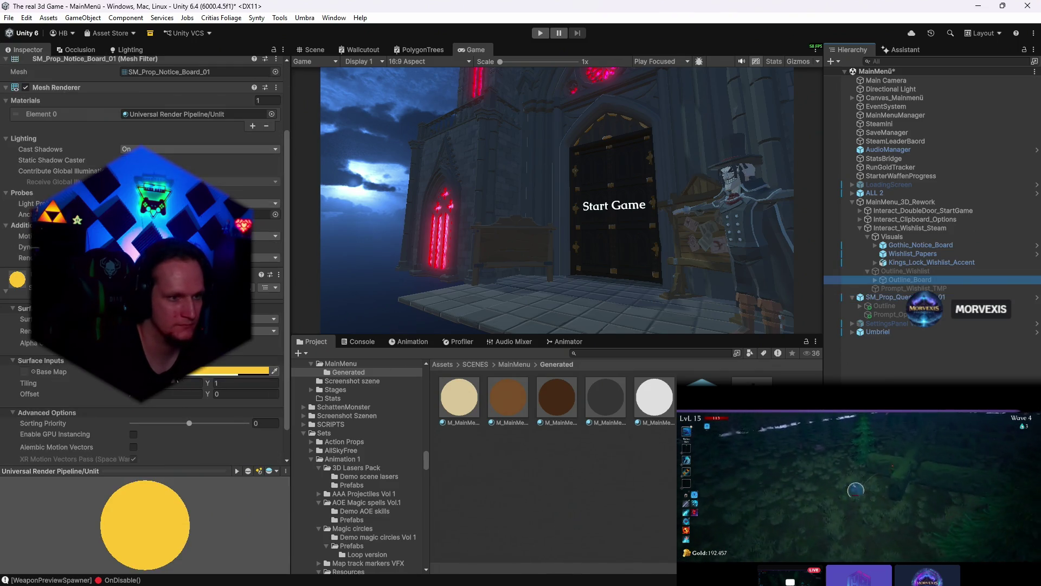
click(236, 371)
key(Escape)
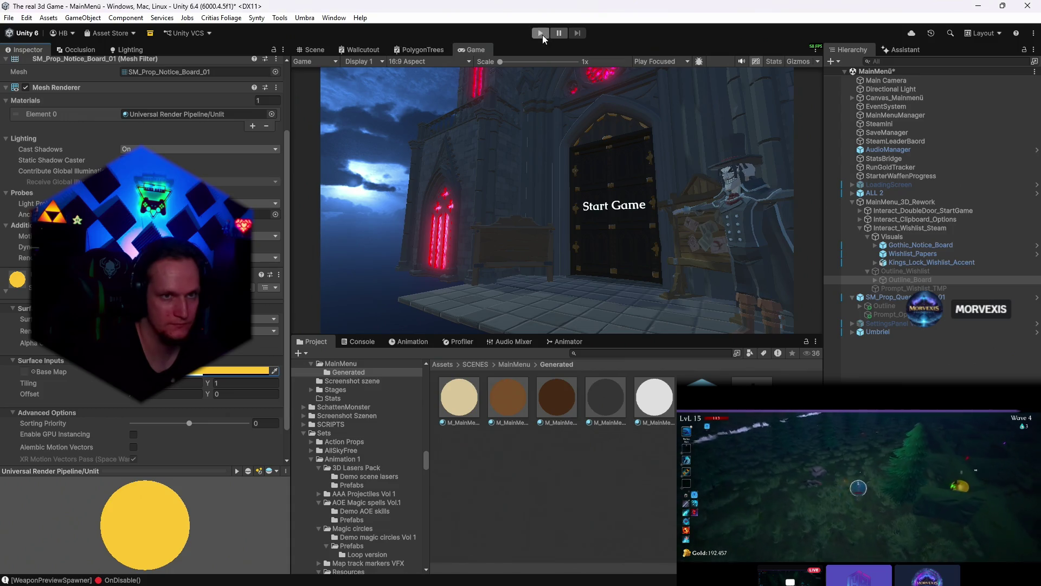
click(541, 33)
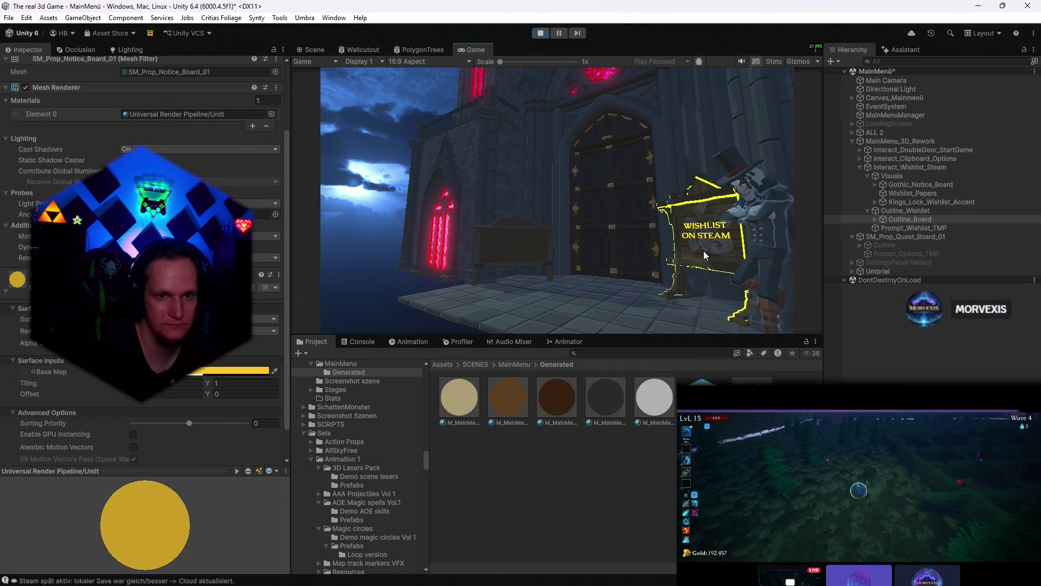
click(236, 371)
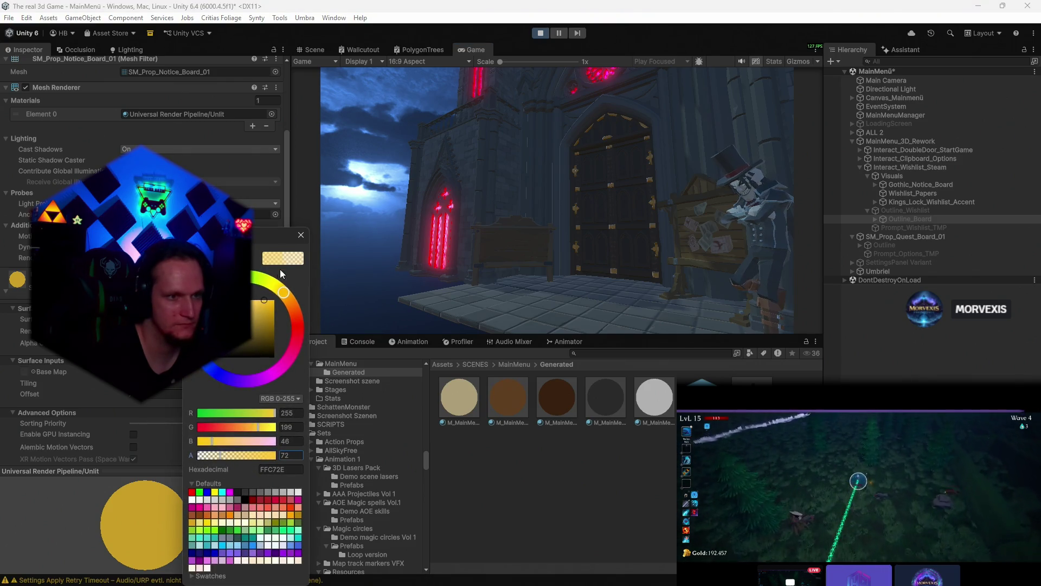
click(302, 235)
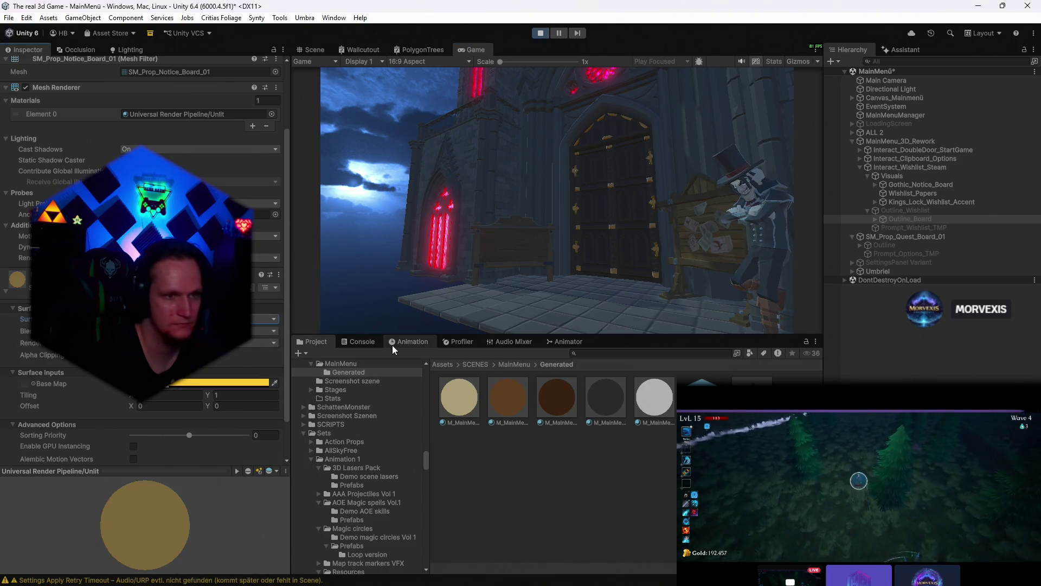
click(651, 456)
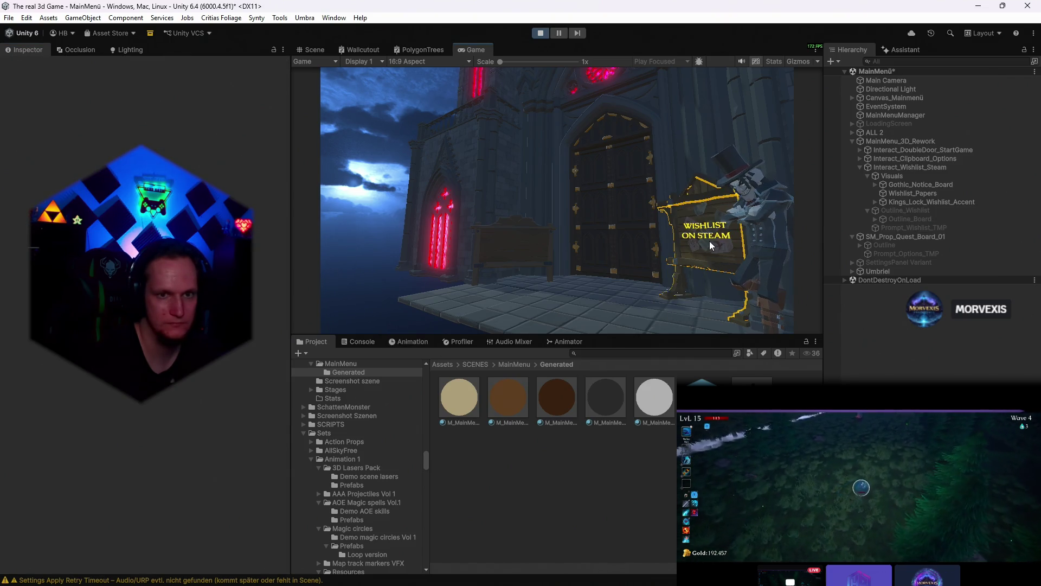
- Set Outline_Board's Base Map colour to bright yellow FFEE00 (B 0, raised G) at alpha 255
click(890, 255)
click(908, 229)
click(936, 218)
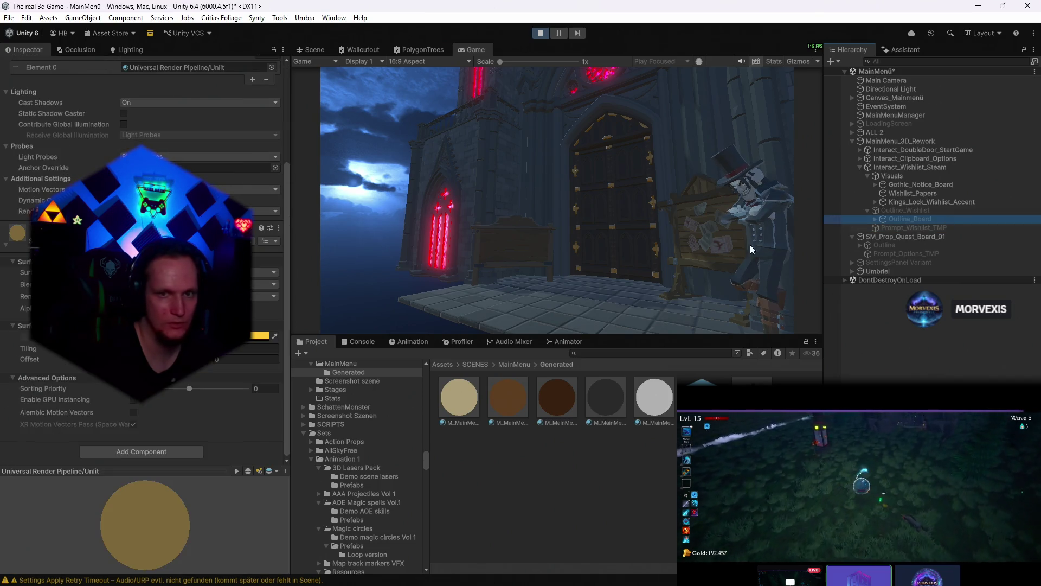
click(261, 258)
drag(181, 454, 175, 453)
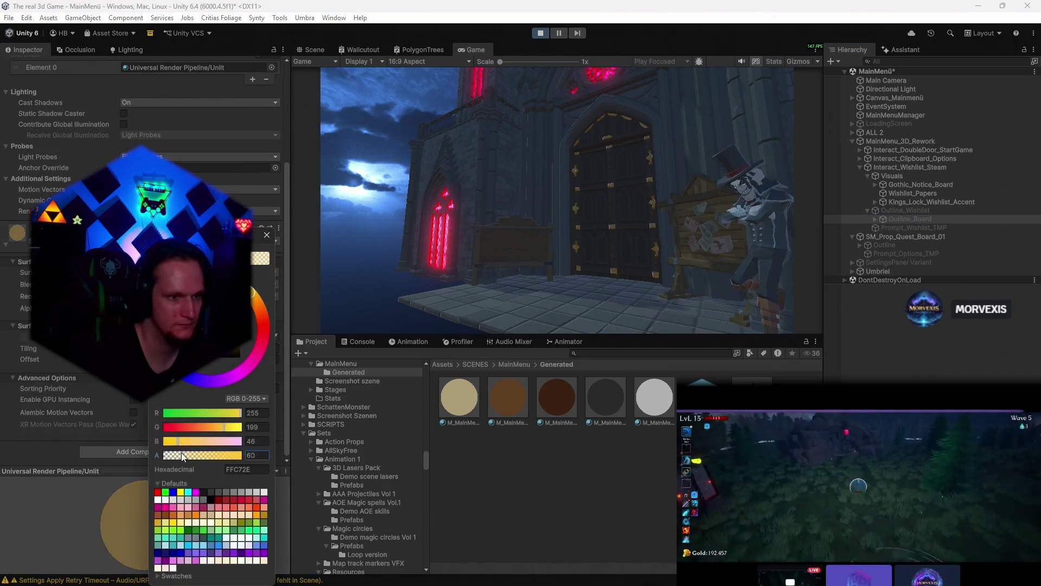
click(173, 493)
key(ctrl+s)
drag(231, 427, 238, 426)
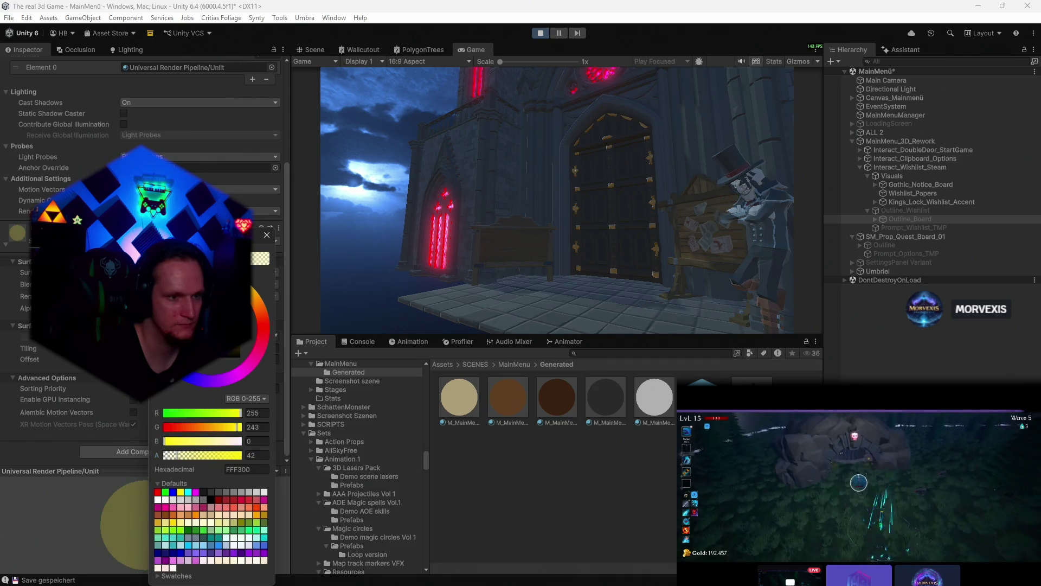
click(267, 235)
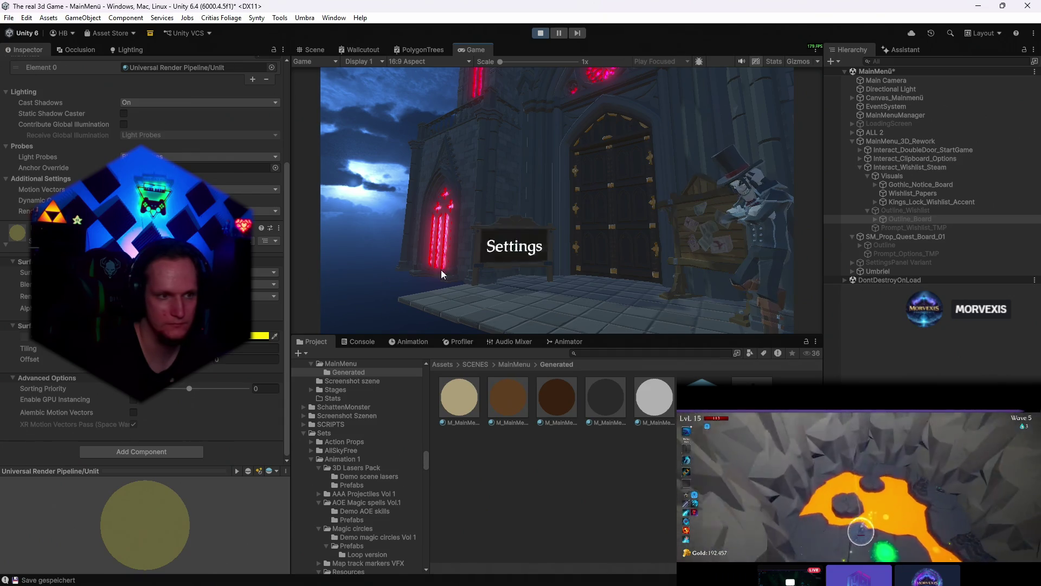
click(261, 334)
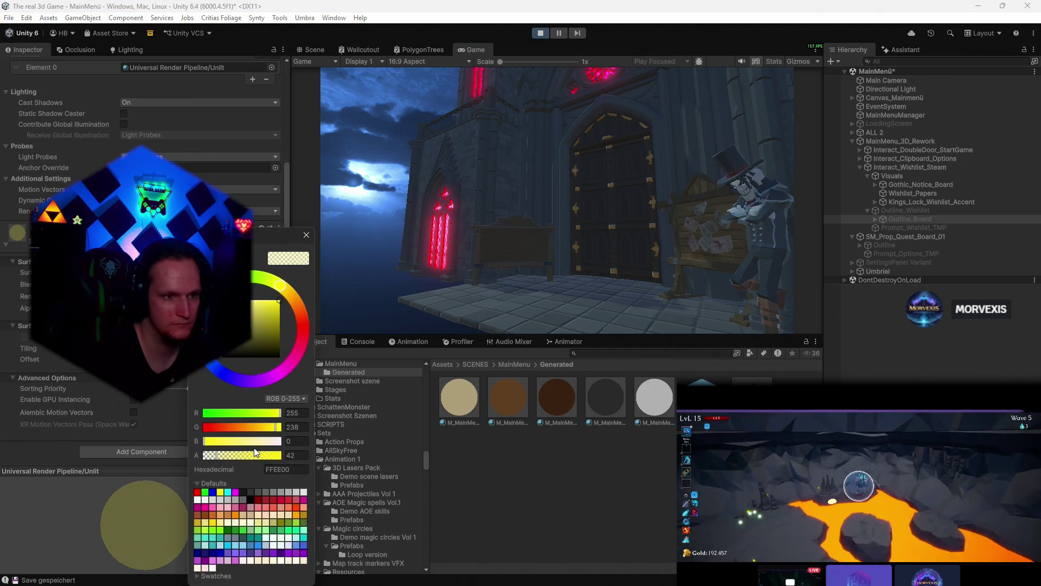
click(307, 235)
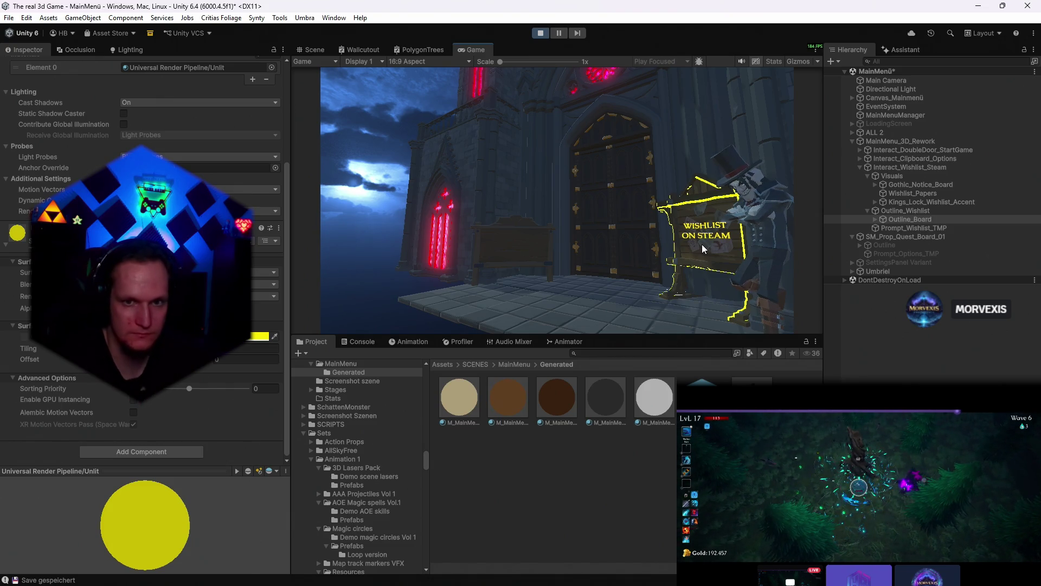
- Expand Outline_Board to show its poster children, inspect Outline_Wishlist, and stop Play mode
click(903, 210)
click(877, 218)
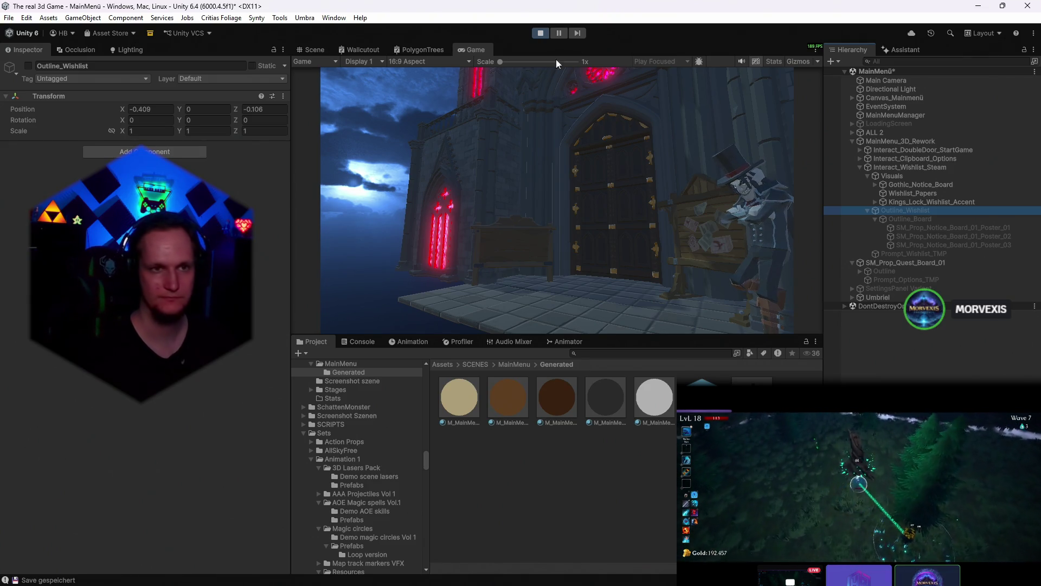
click(540, 33)
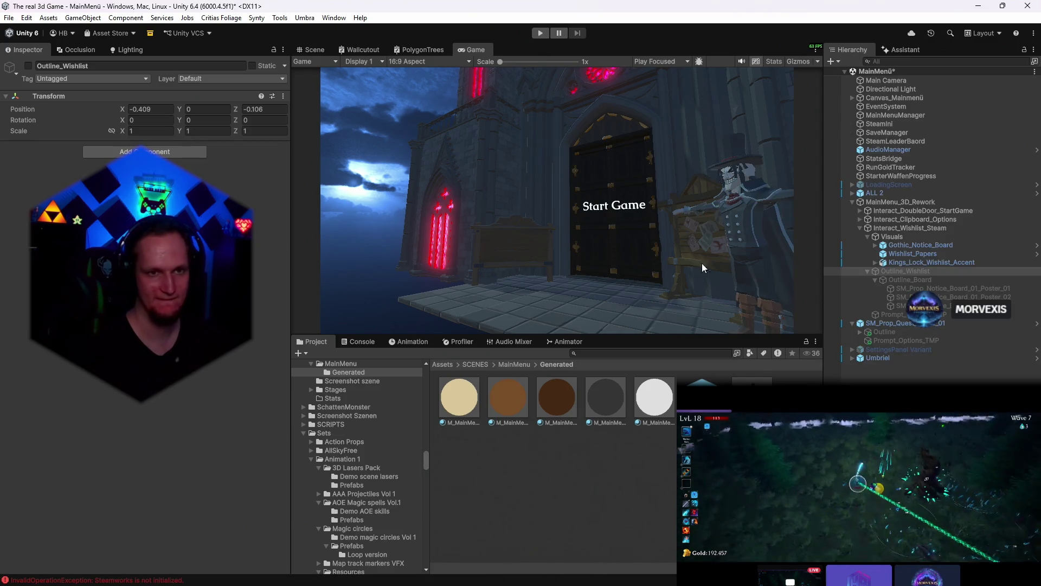
- Drag the Graveyard prefab into the scene beside the castle and fly the view over to it
click(315, 49)
drag(571, 209, 488, 244)
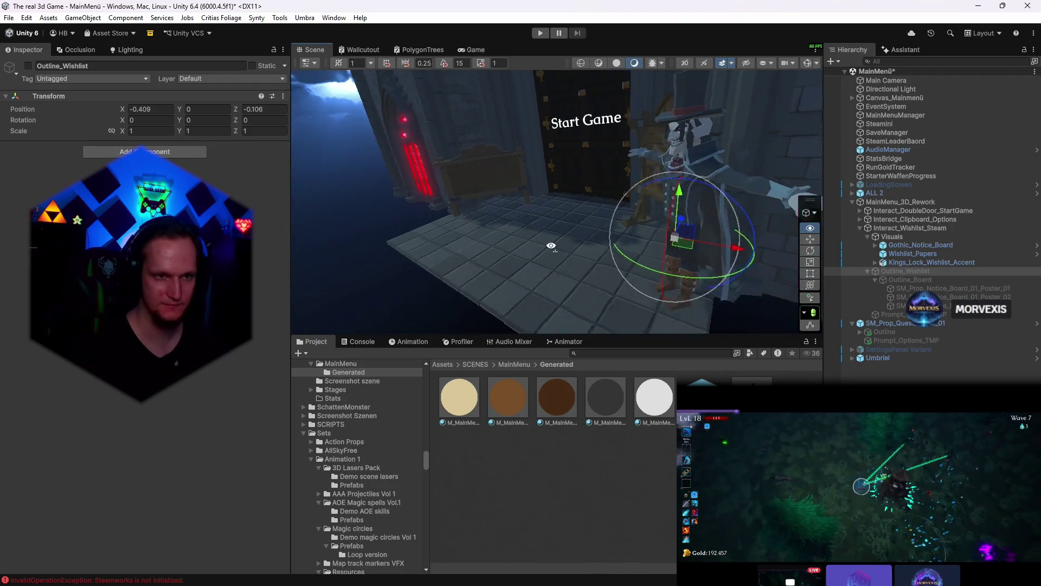
scroll(529, 229, down, 3)
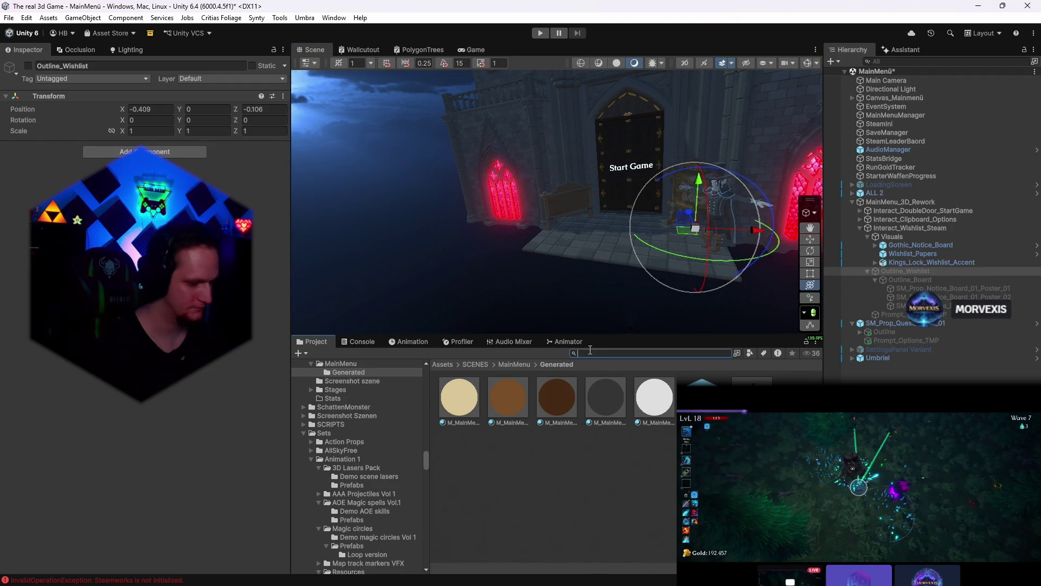
text(gravely)
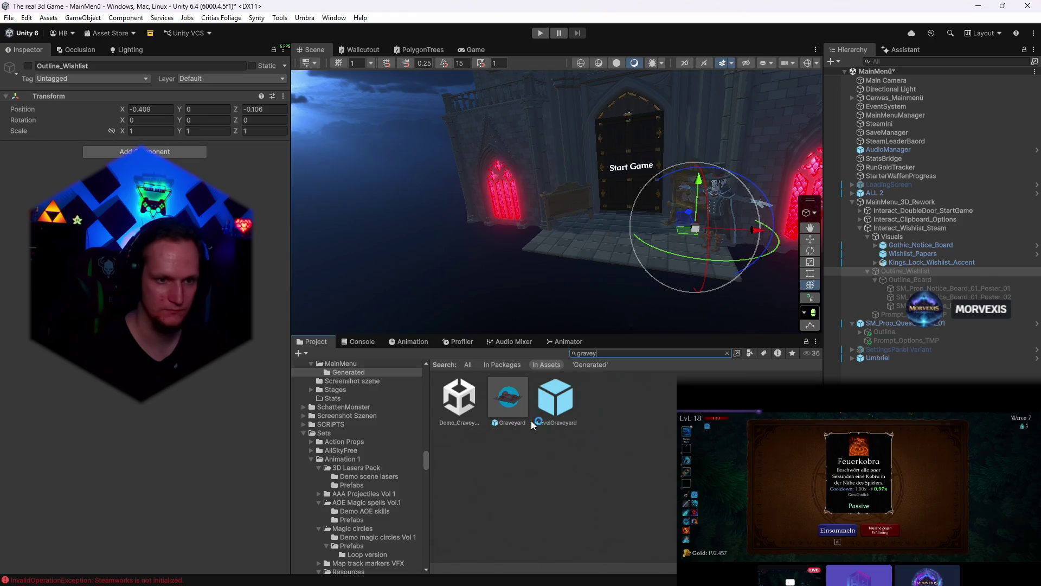
drag(509, 409, 450, 225)
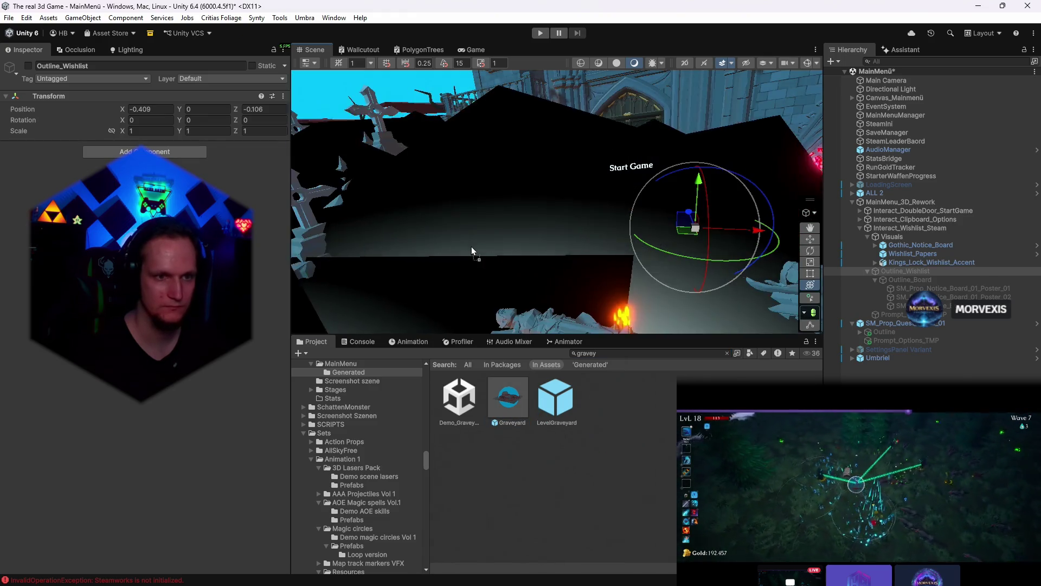
mouse_move(602, 201)
mouse_down()
mouse_move(508, 201)
mouse_move(570, 224)
mouse_move(595, 189)
mouse_up()
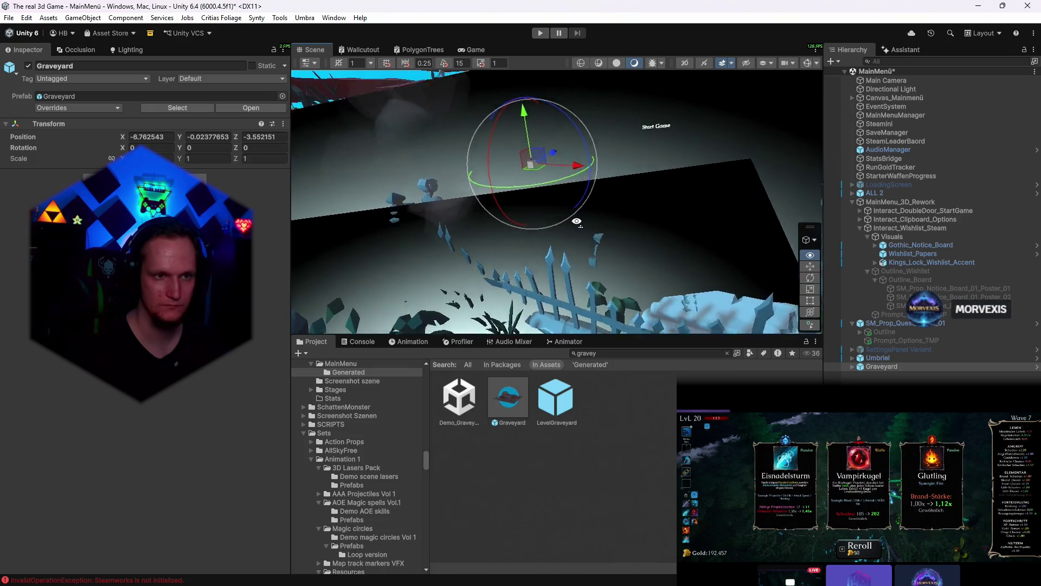
mouse_move(596, 186)
mouse_down()
mouse_move(616, 215)
mouse_move(580, 188)
mouse_move(490, 255)
mouse_up()
click(490, 255)
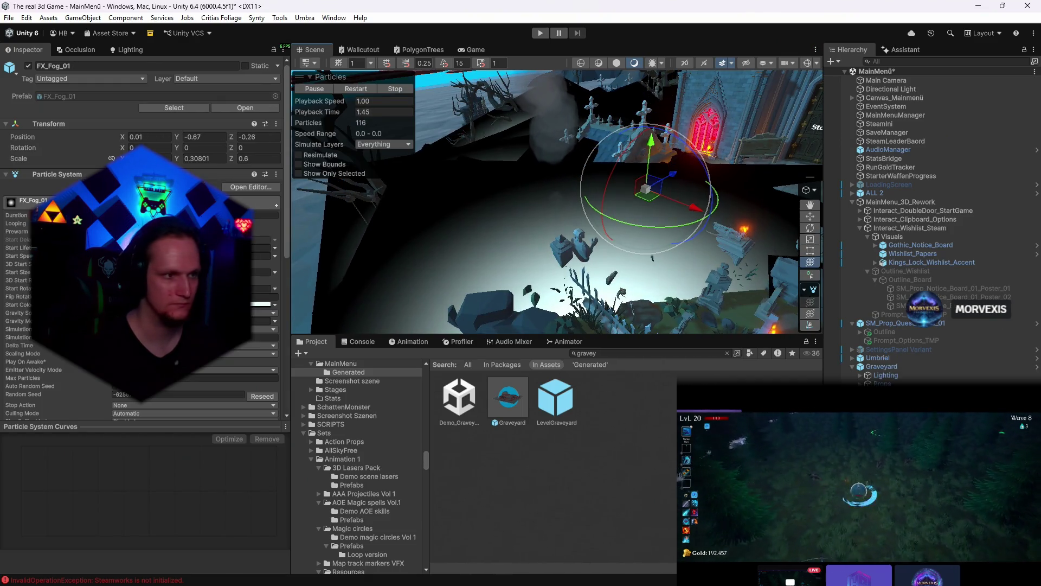
scroll(147, 244, down, 8)
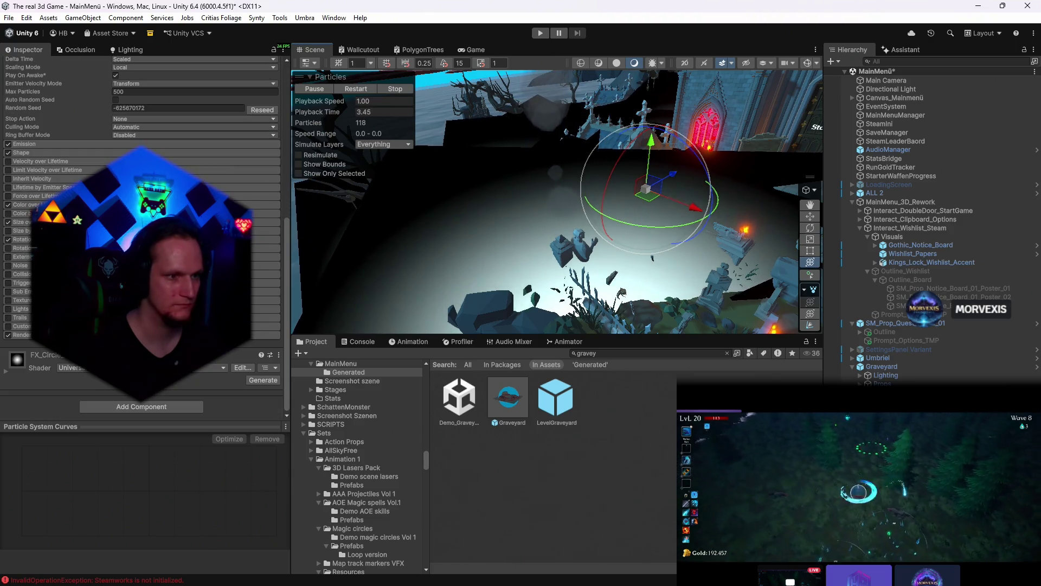
scroll(147, 244, up, 8)
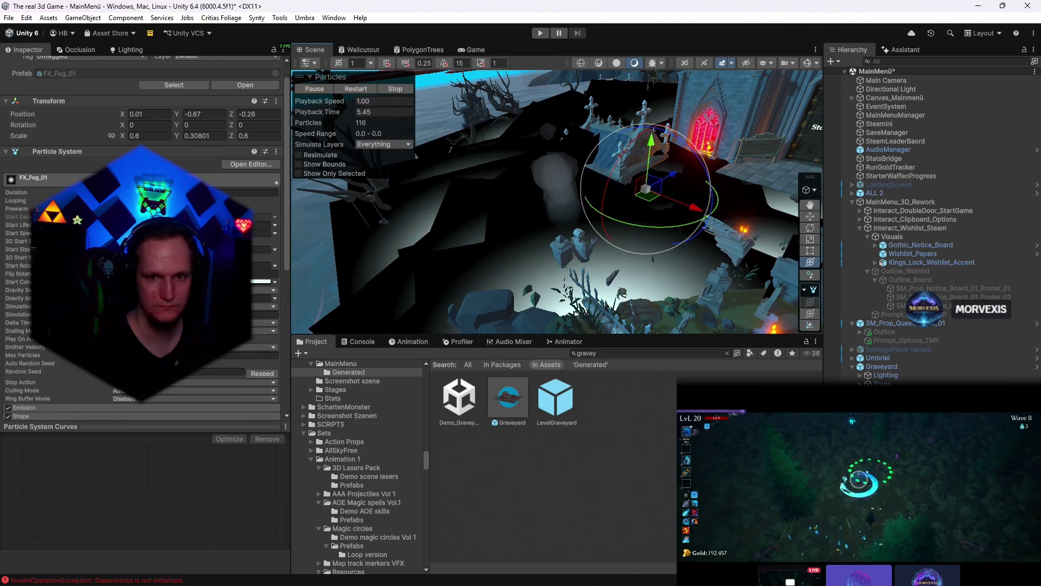
scroll(146, 245, up, 2)
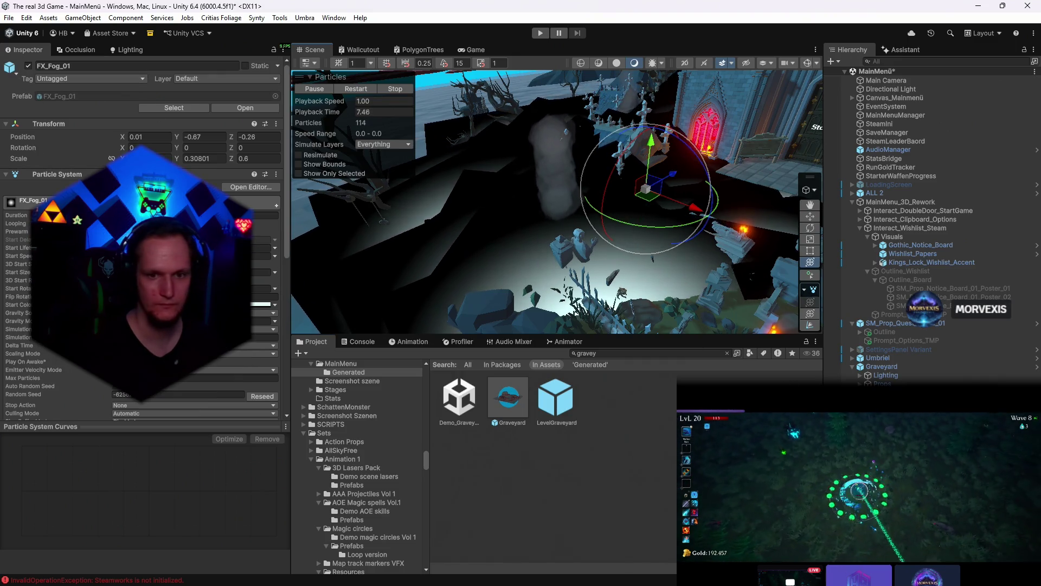
click(936, 62)
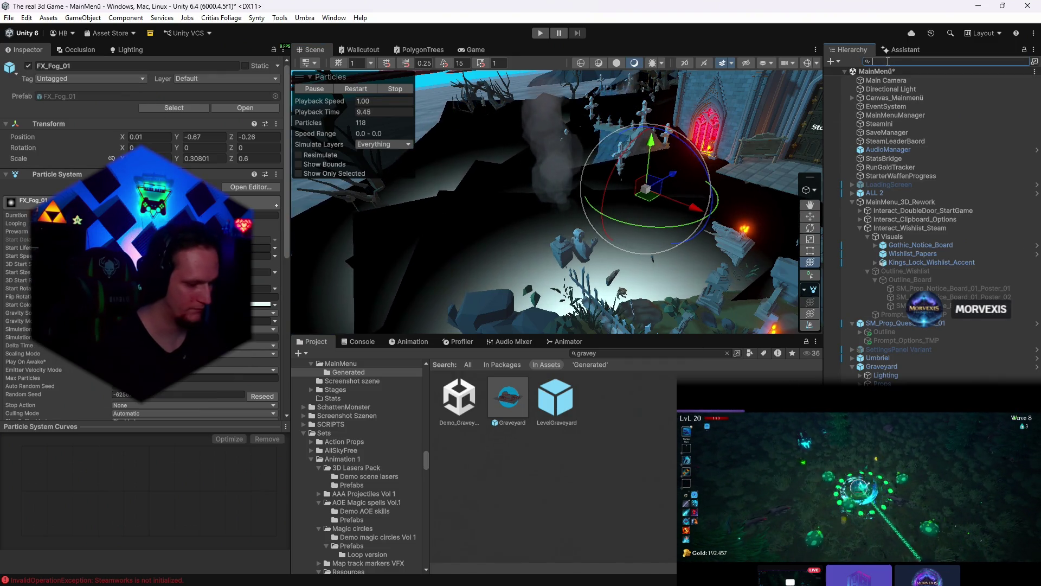
text(fog)
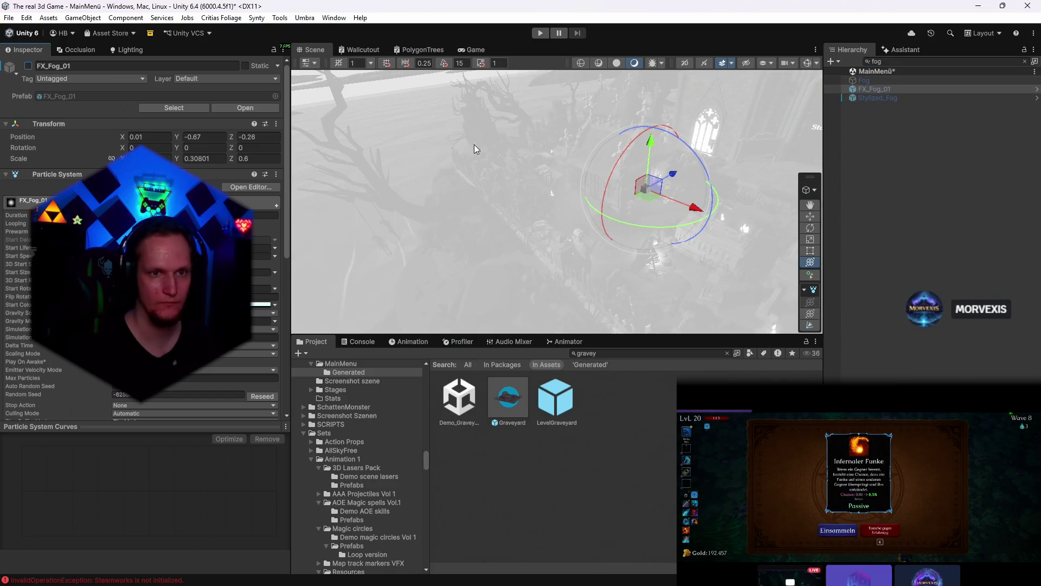
click(1027, 61)
mouse_move(557, 206)
mouse_down()
mouse_move(643, 201)
mouse_move(602, 164)
mouse_move(614, 159)
mouse_up()
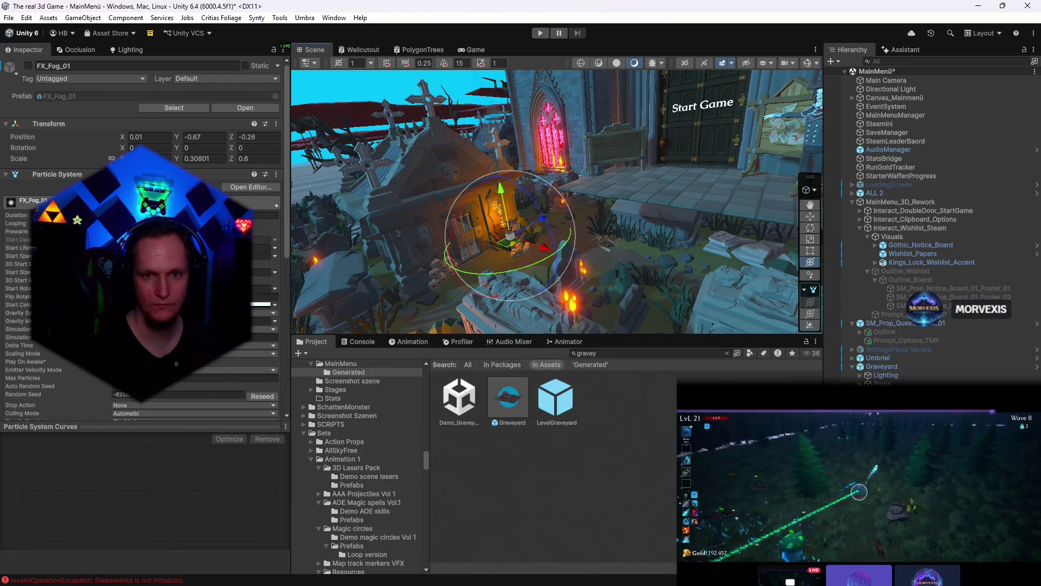
click(886, 364)
scroll(506, 178, up, 5)
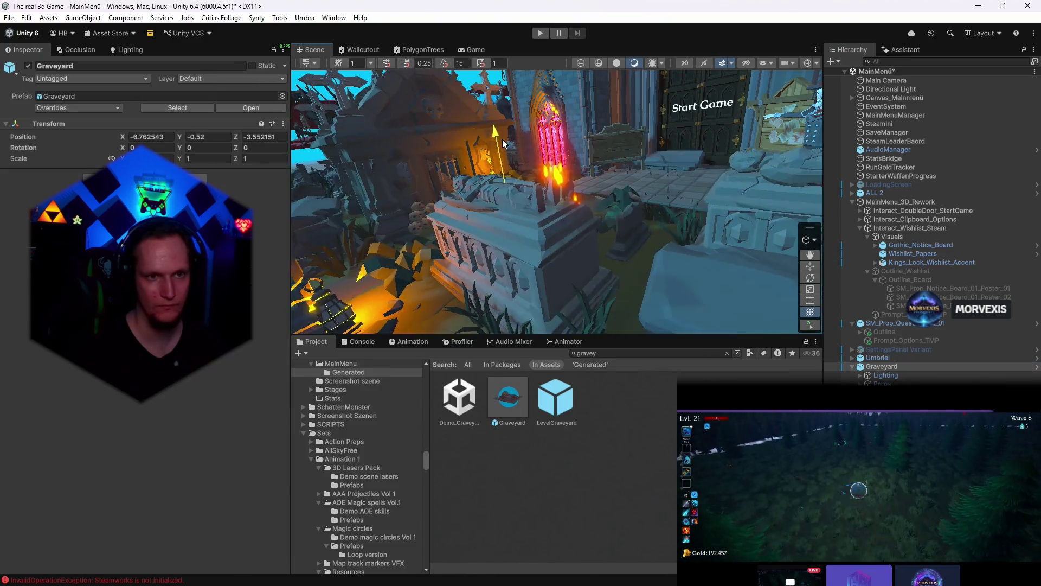
- Raise the Graveyard slightly and check it through the game camera
drag(497, 137, 496, 130)
click(635, 63)
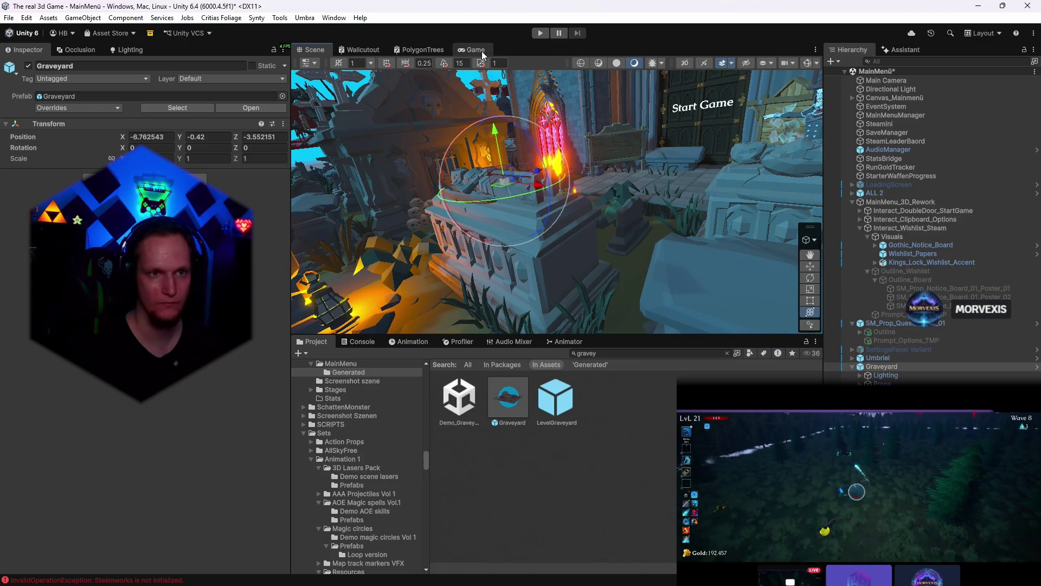
click(482, 52)
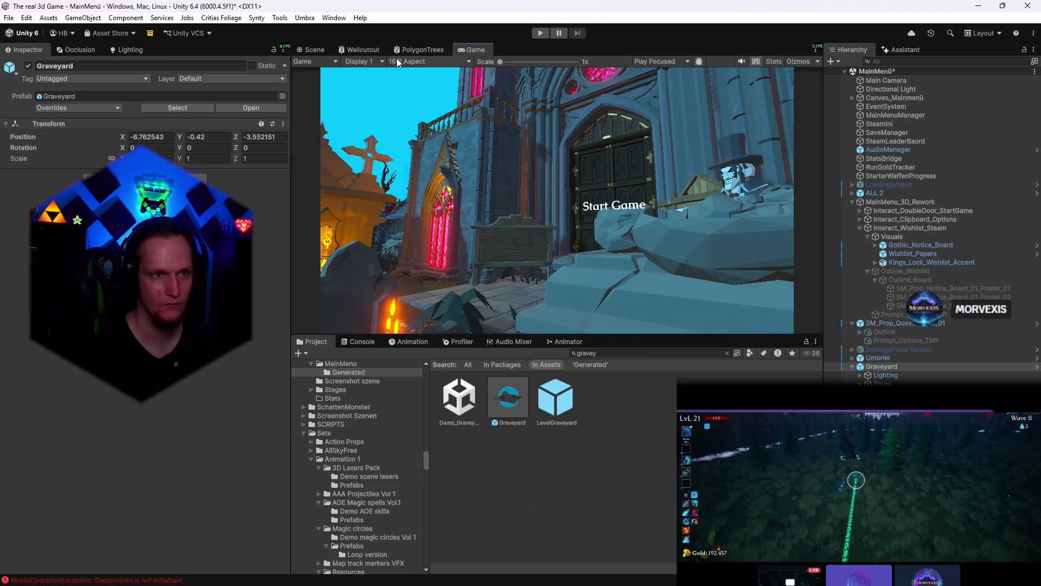
click(311, 50)
- Delete the cyan SM_Env_Skydome_01 from the scene
drag(658, 218, 413, 115)
click(485, 105)
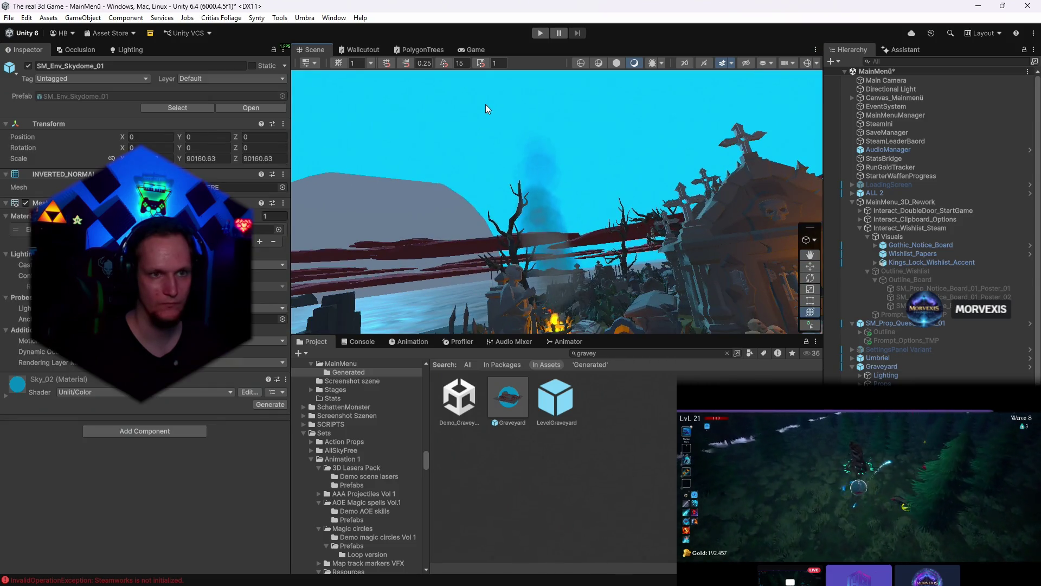
drag(485, 104, 665, 178)
key(Delete)
mouse_move(494, 204)
mouse_down()
mouse_move(572, 212)
mouse_move(487, 187)
mouse_up()
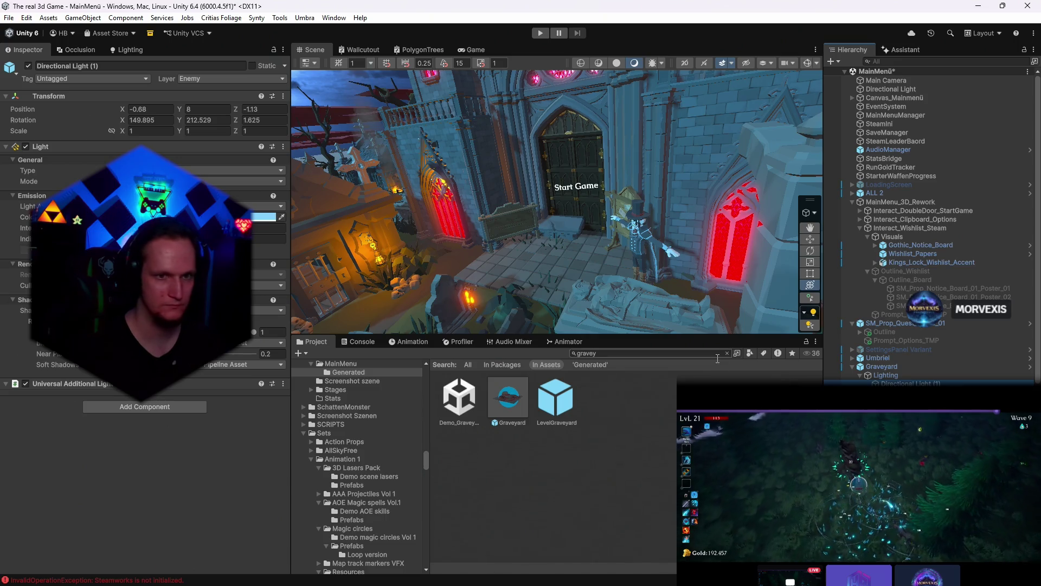
mouse_move(614, 242)
mouse_down()
mouse_move(643, 242)
mouse_move(635, 244)
mouse_up()
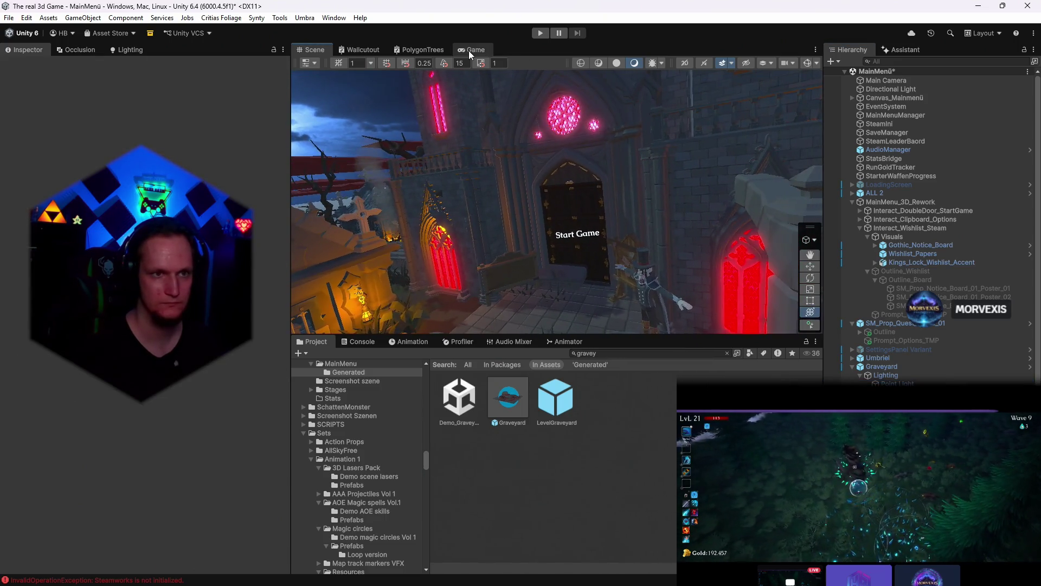
- Shift the Graveyard left toward the castle door (about X -13.64) and check the game view
click(475, 50)
click(310, 50)
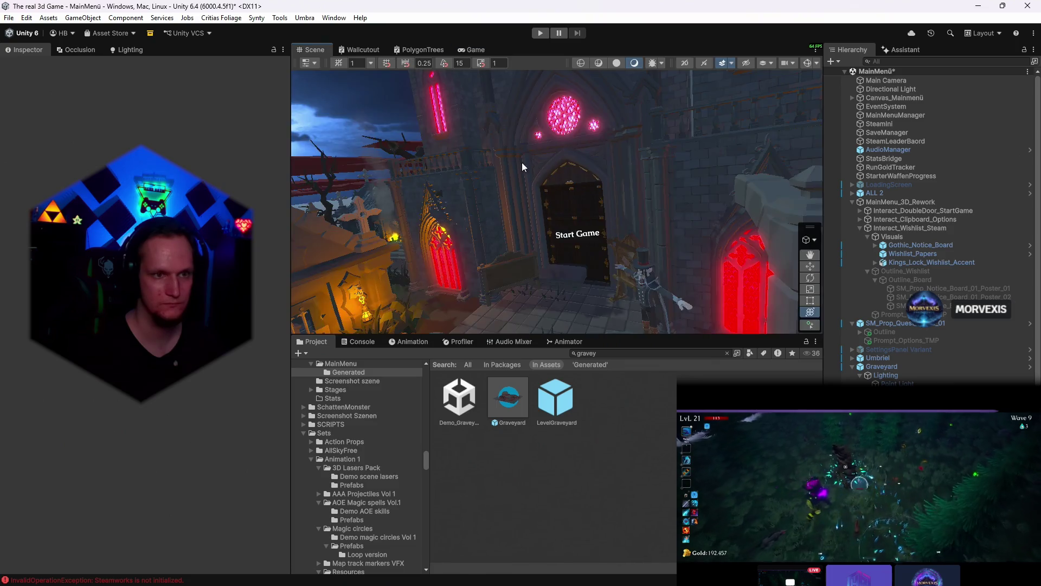
drag(569, 203, 610, 212)
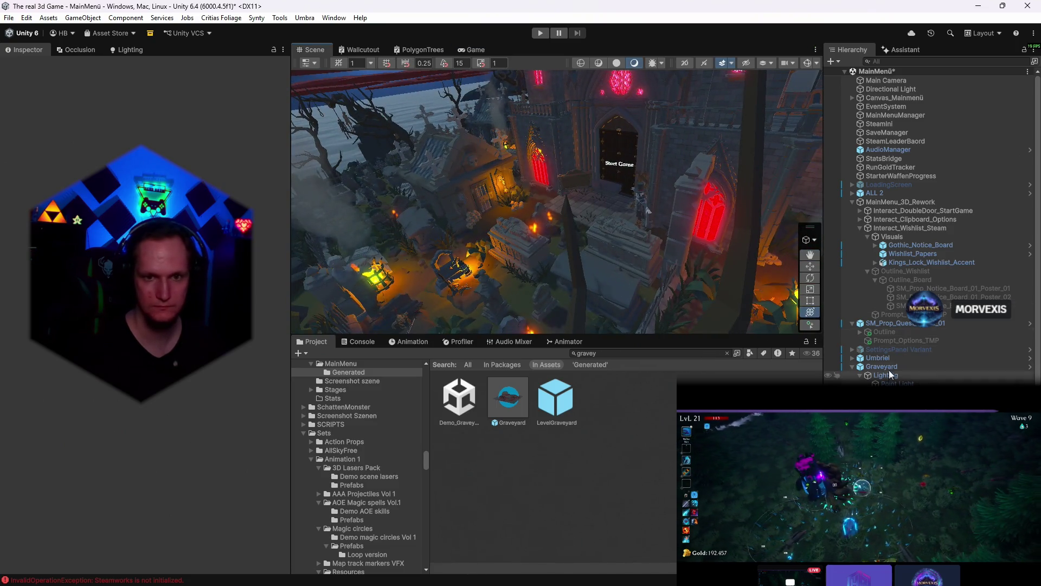
click(880, 366)
mouse_move(701, 253)
mouse_down()
mouse_move(541, 173)
mouse_move(505, 130)
mouse_up()
key(y)
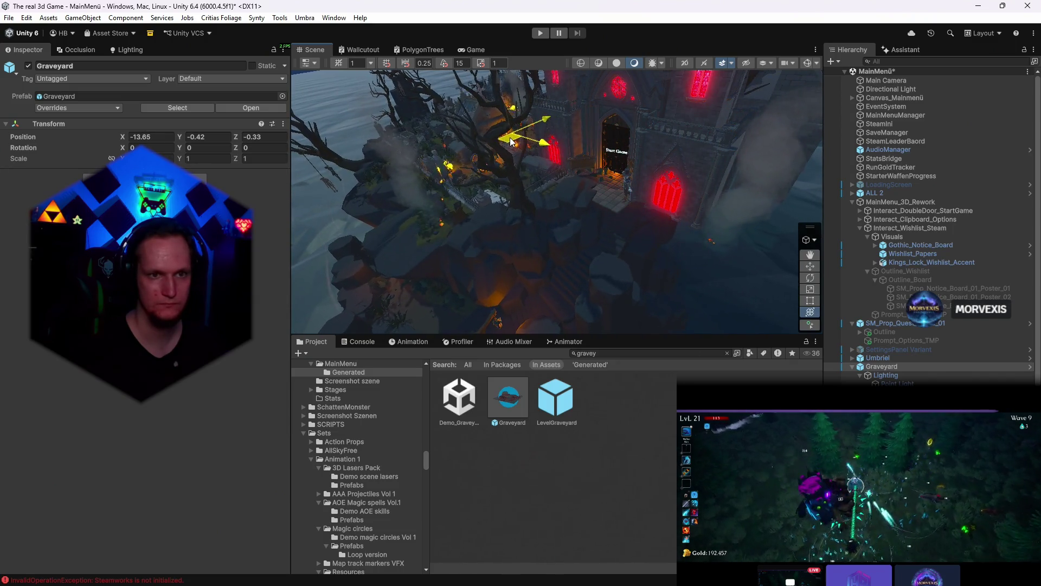
click(475, 49)
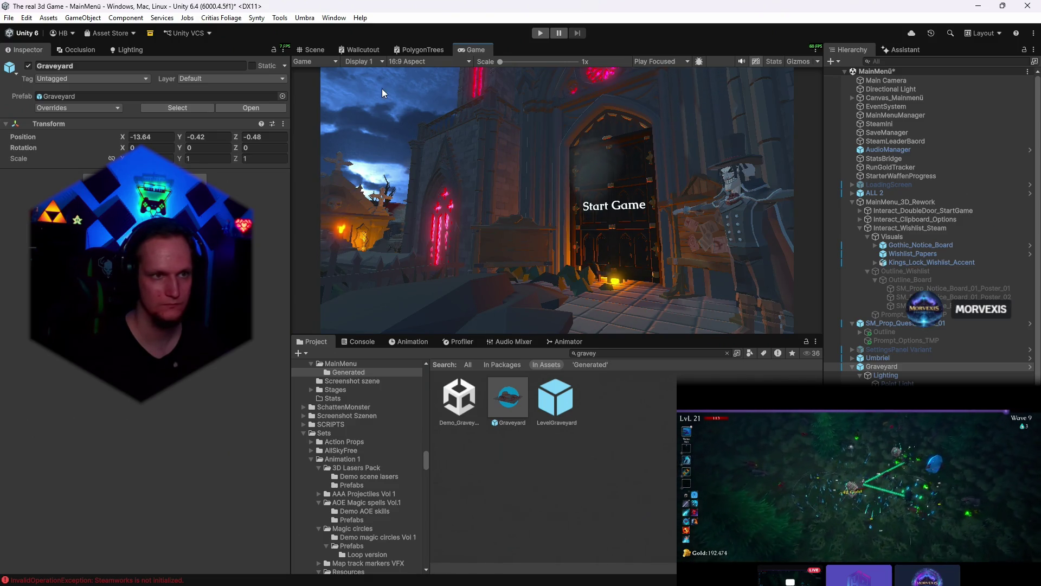
- Lower the Graveyard slightly, rotate it about 16 degrees and nudge it to frame the door
key(ctrl+1)
mouse_move(506, 123)
mouse_down()
mouse_move(502, 100)
mouse_move(504, 116)
mouse_up()
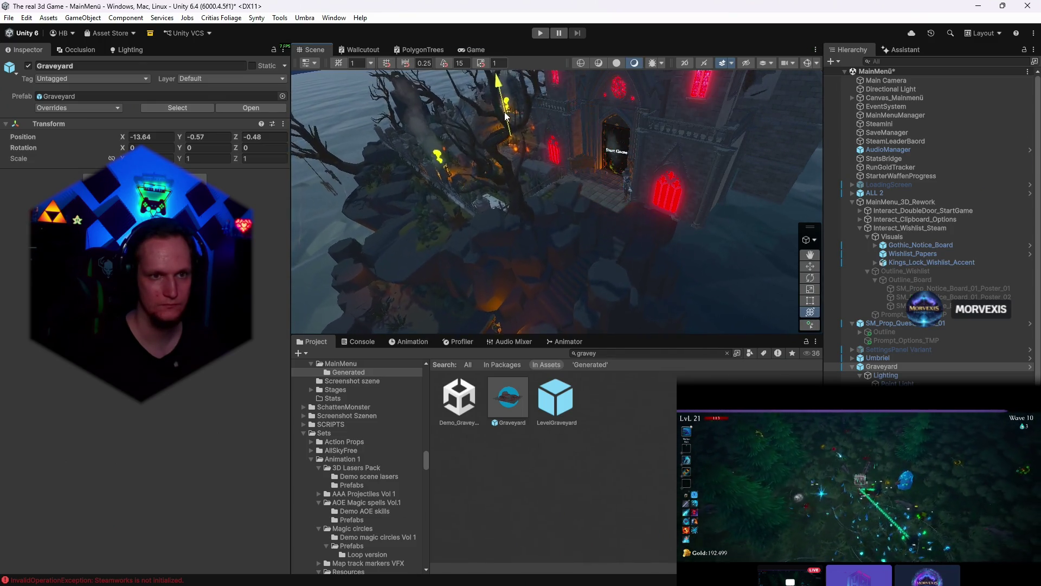
key(e)
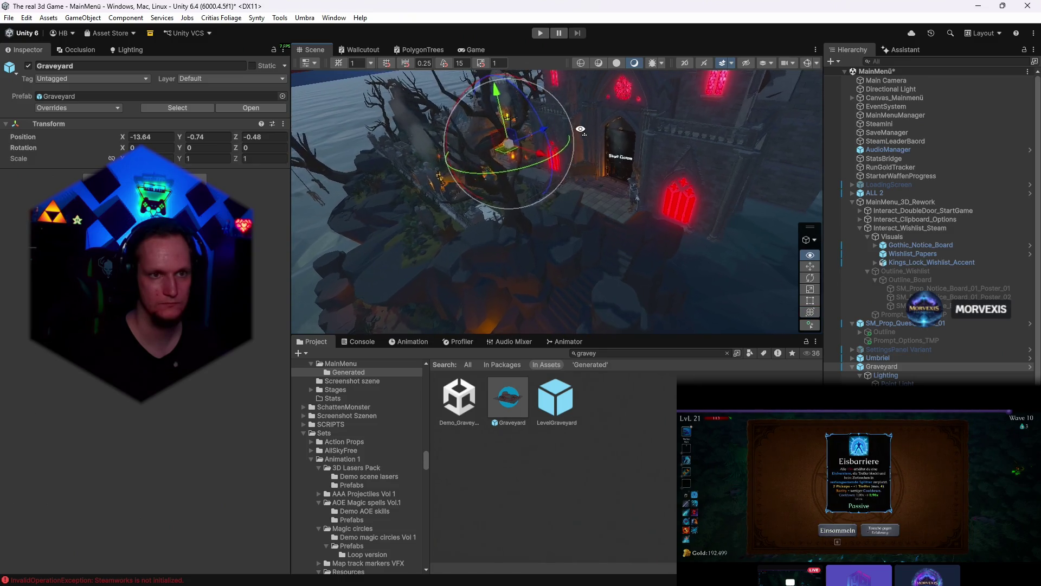
mouse_move(528, 163)
mouse_down()
mouse_move(489, 169)
mouse_move(497, 155)
mouse_up()
key(w)
key(e)
click(476, 50)
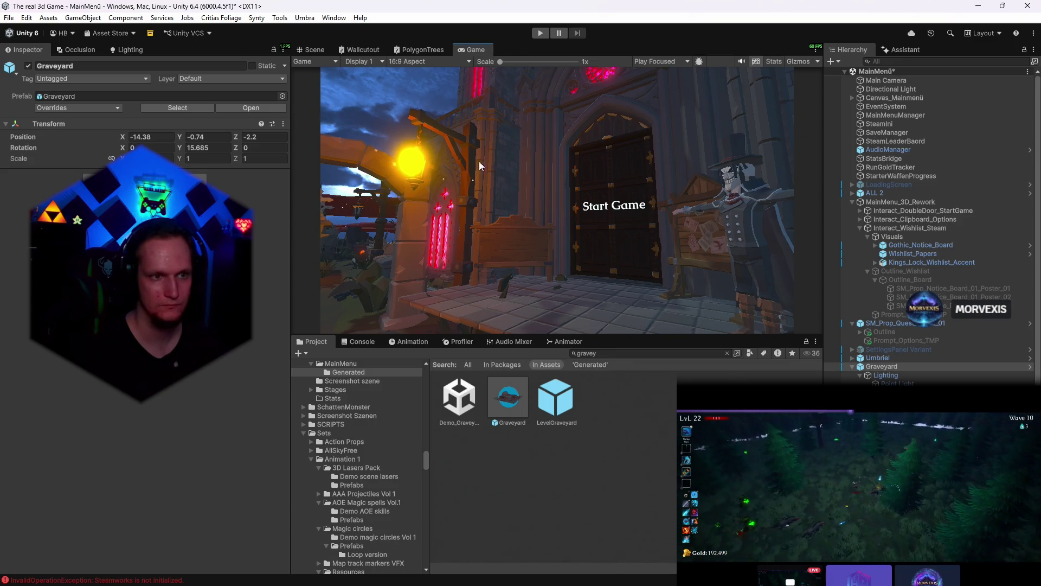
- Fly out toward the sea and start deleting the red stripe clouds
click(315, 49)
mouse_move(488, 163)
mouse_down()
mouse_move(434, 85)
mouse_move(599, 163)
mouse_move(452, 181)
mouse_up()
click(593, 158)
key(Delete)
click(355, 164)
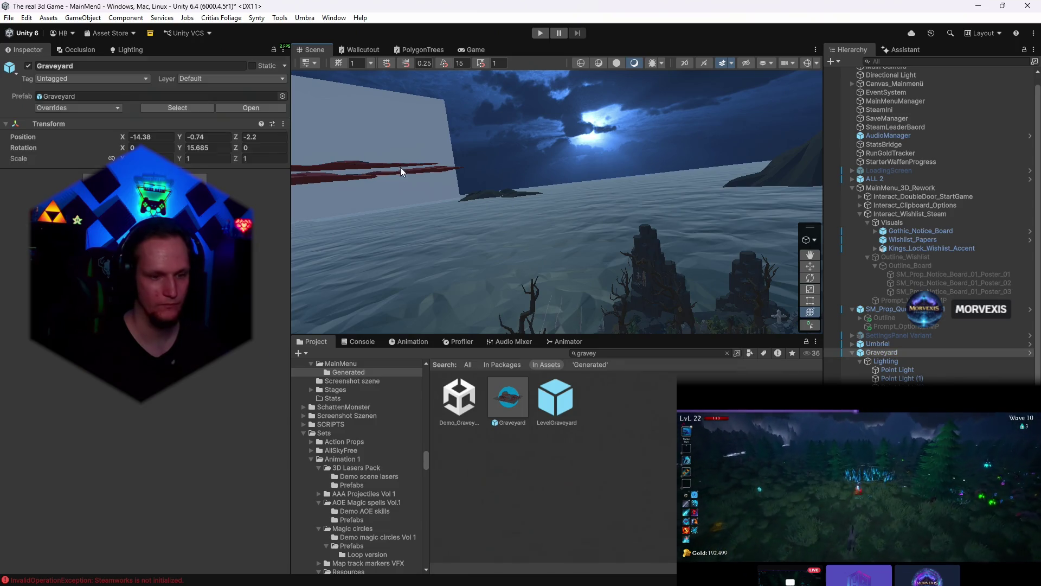
- Delete the remaining red stripe clouds, SM_Env_Cloud_03 and the Moon plane
key(Delete)
key(ctrl+z)
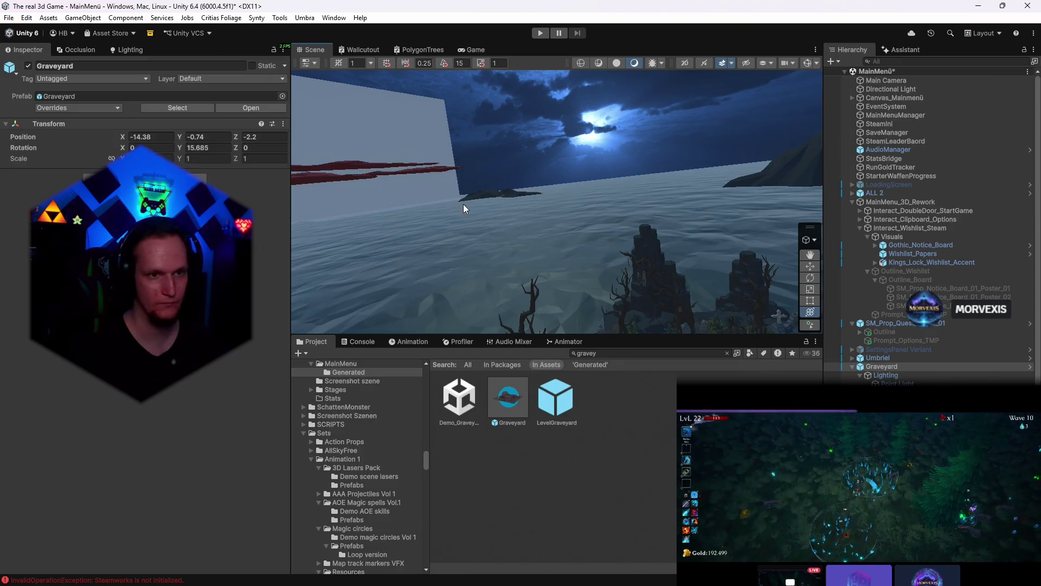
click(368, 166)
key(Delete)
mouse_move(502, 203)
mouse_down()
mouse_move(489, 211)
mouse_move(432, 182)
mouse_up()
click(432, 182)
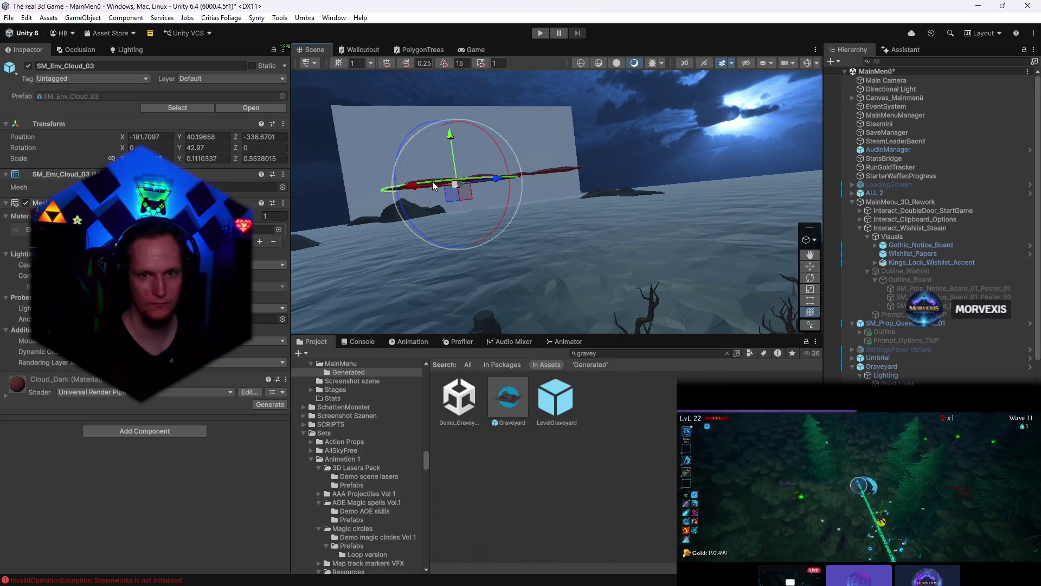
key(Delete)
click(456, 148)
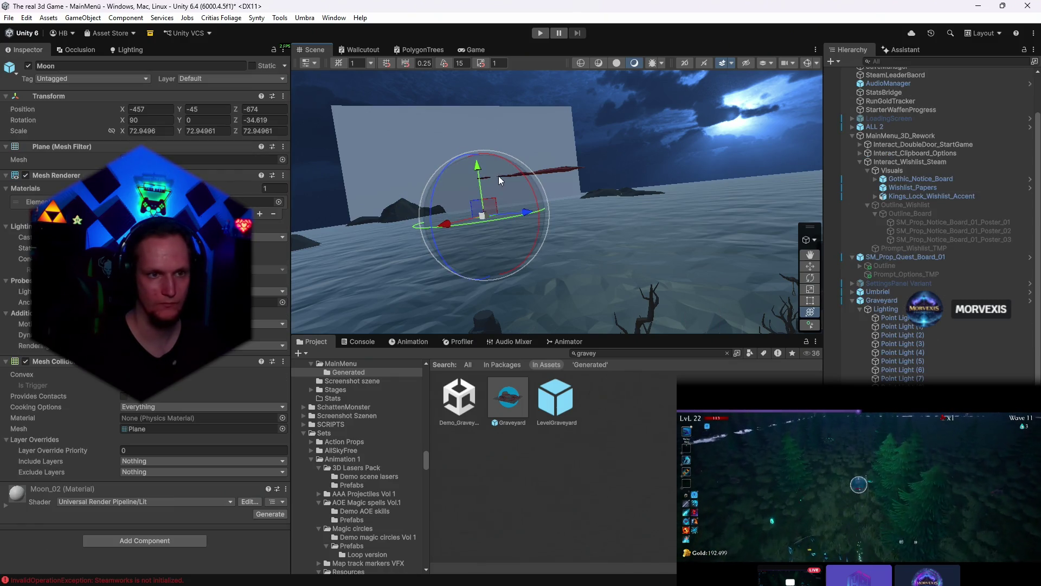
key(Delete)
click(554, 172)
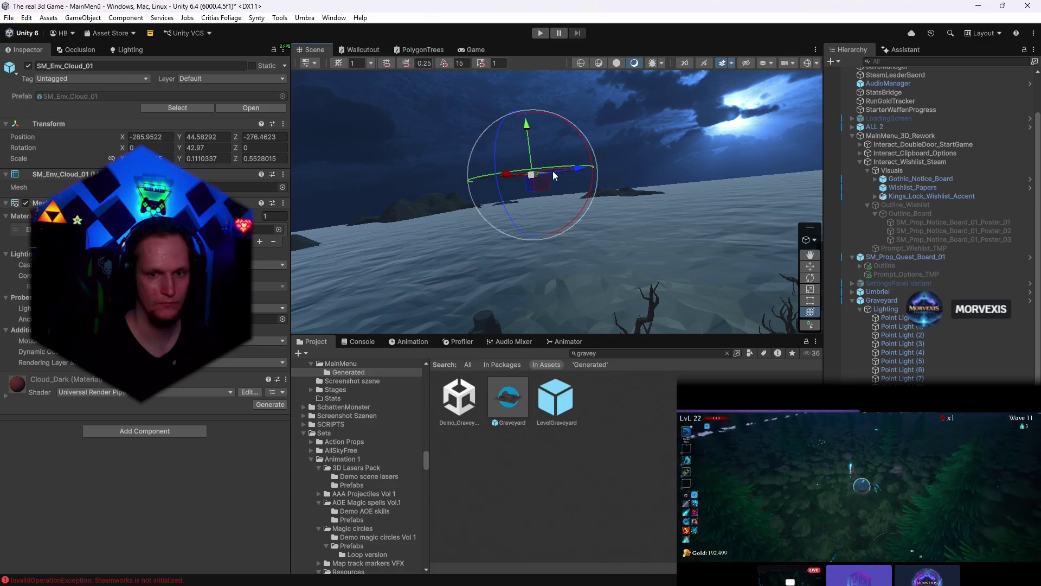
key(Delete)
- Select the Graveyard's point lights and dim their Intensity to 1
mouse_move(553, 171)
mouse_down()
mouse_move(743, 257)
mouse_move(815, 241)
mouse_up()
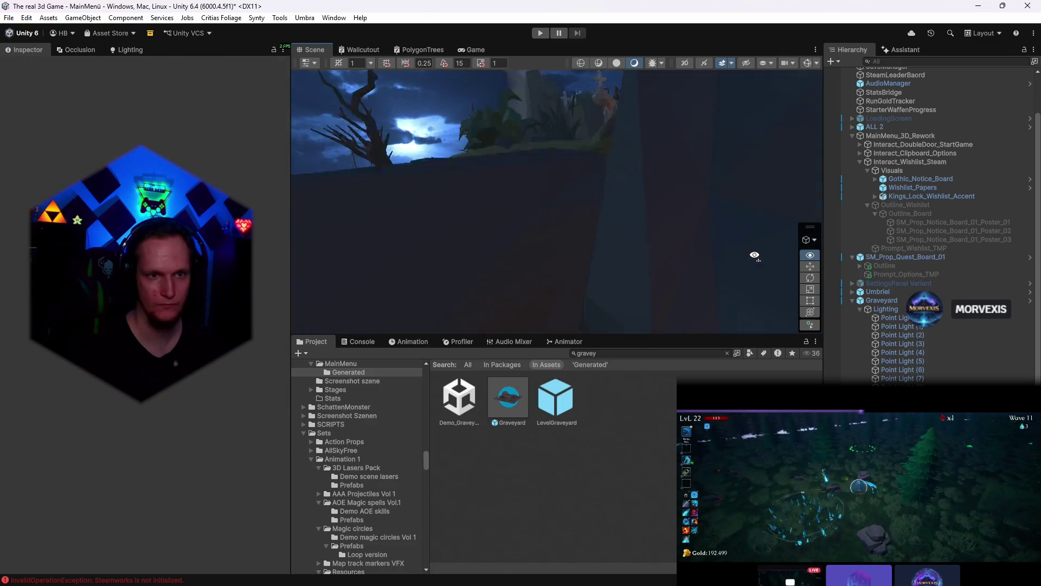
drag(732, 203, 564, 212)
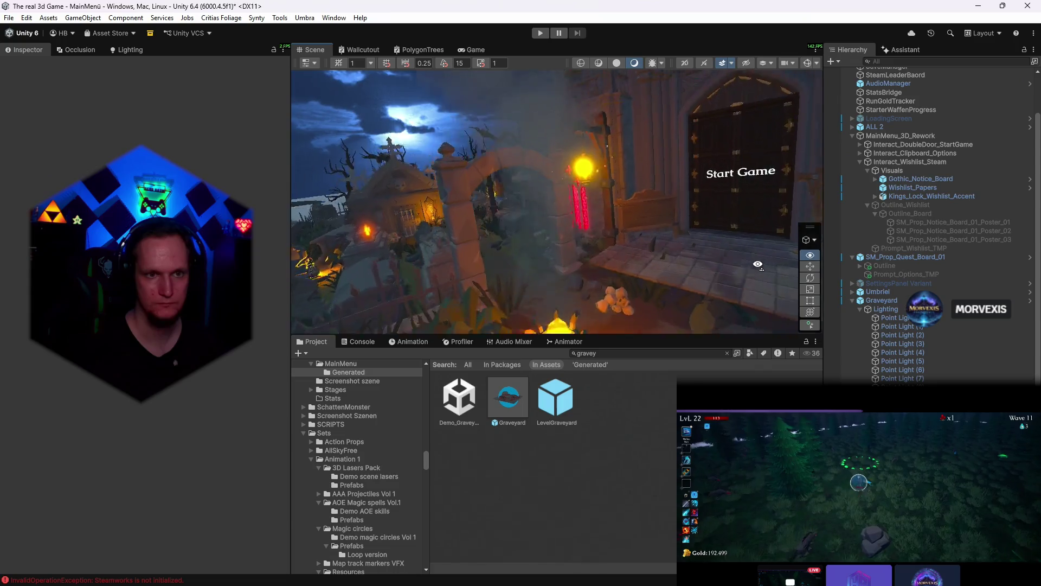
click(564, 211)
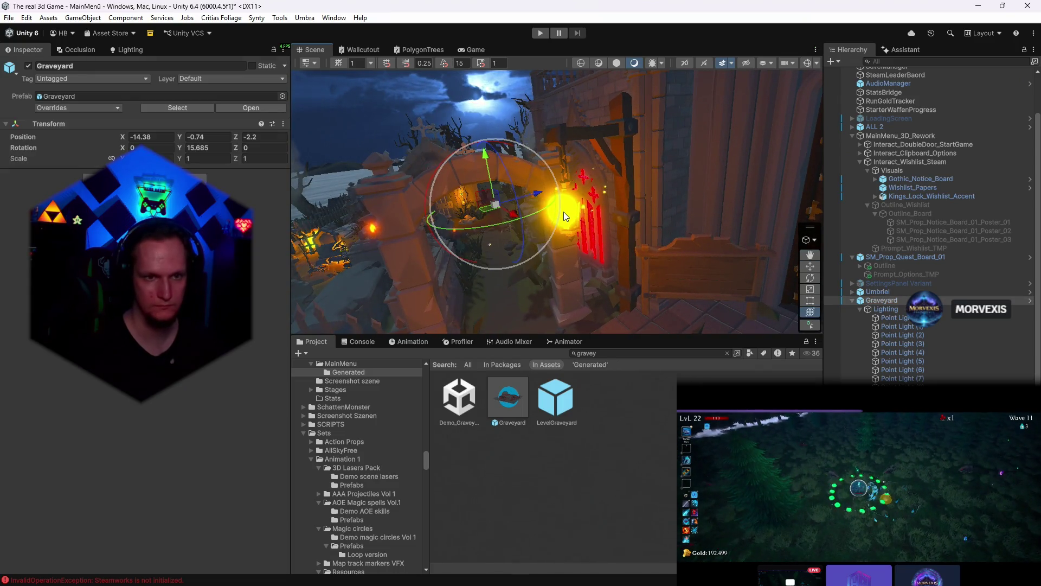
click(892, 317)
shift+click(920, 327)
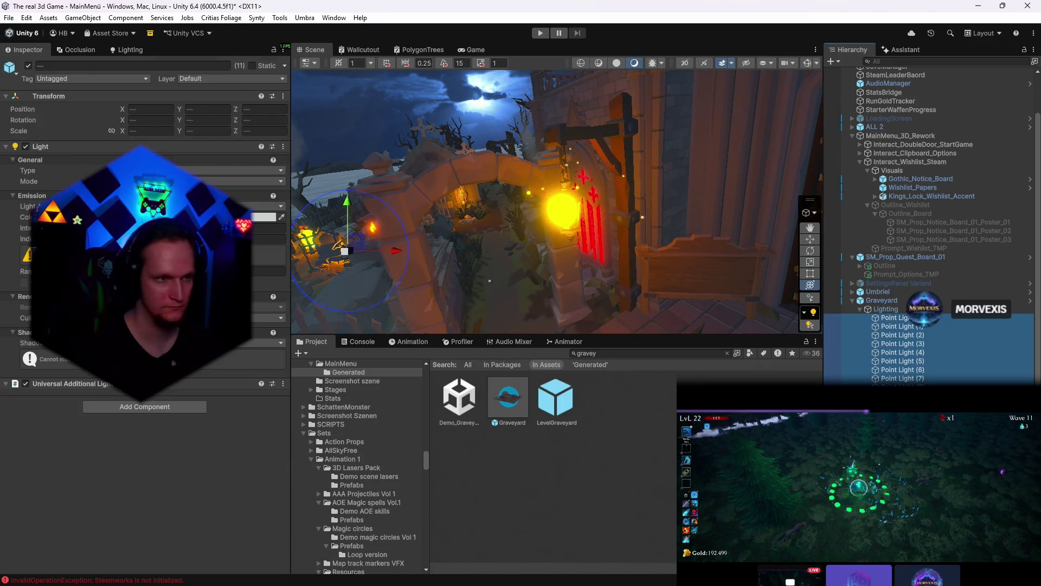
text(1)
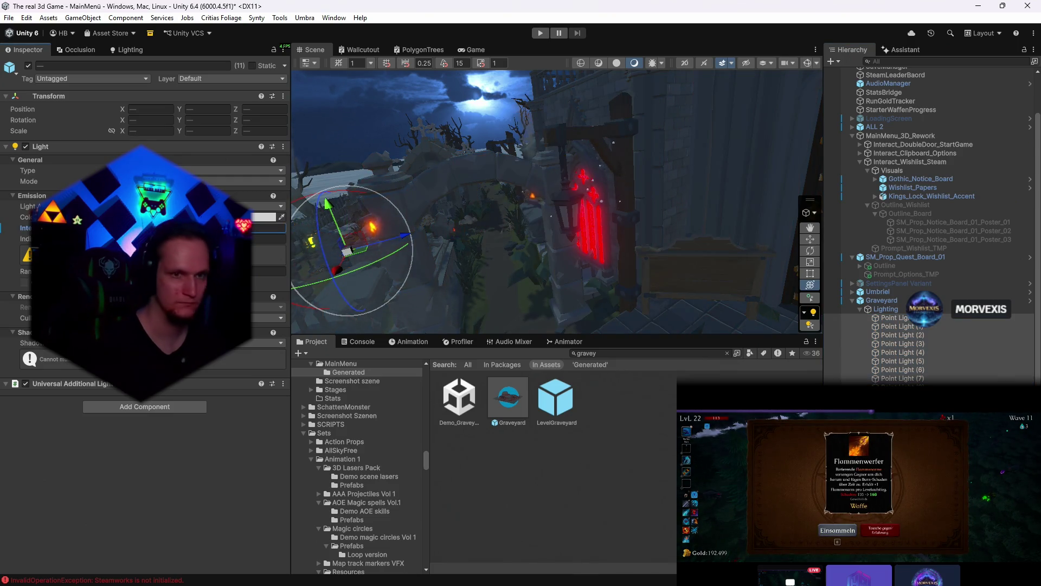
scroll(606, 229, up, 5)
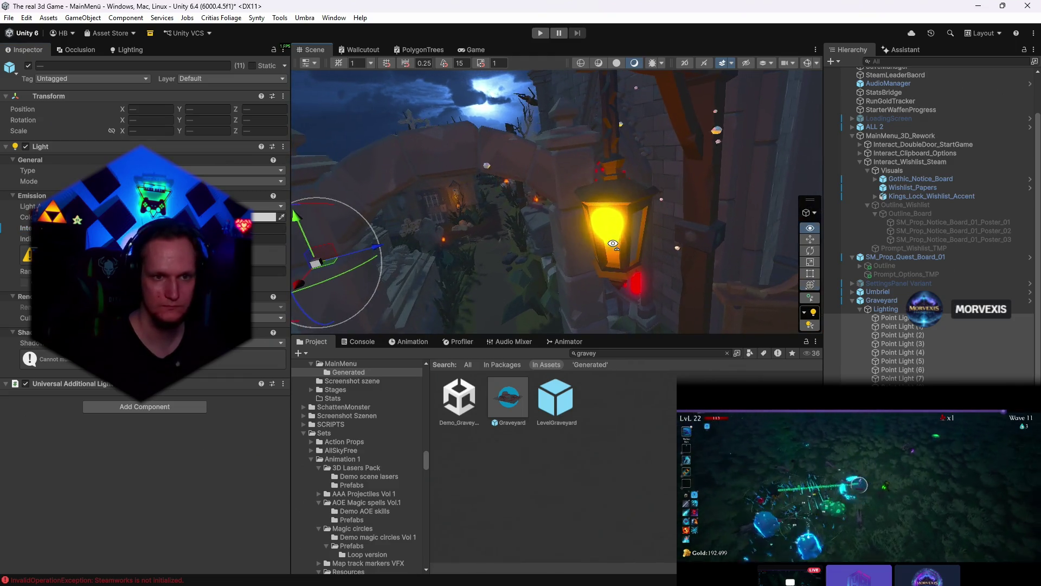
- Move Point Light (4) inside the hanging lantern so it glows orange
click(607, 229)
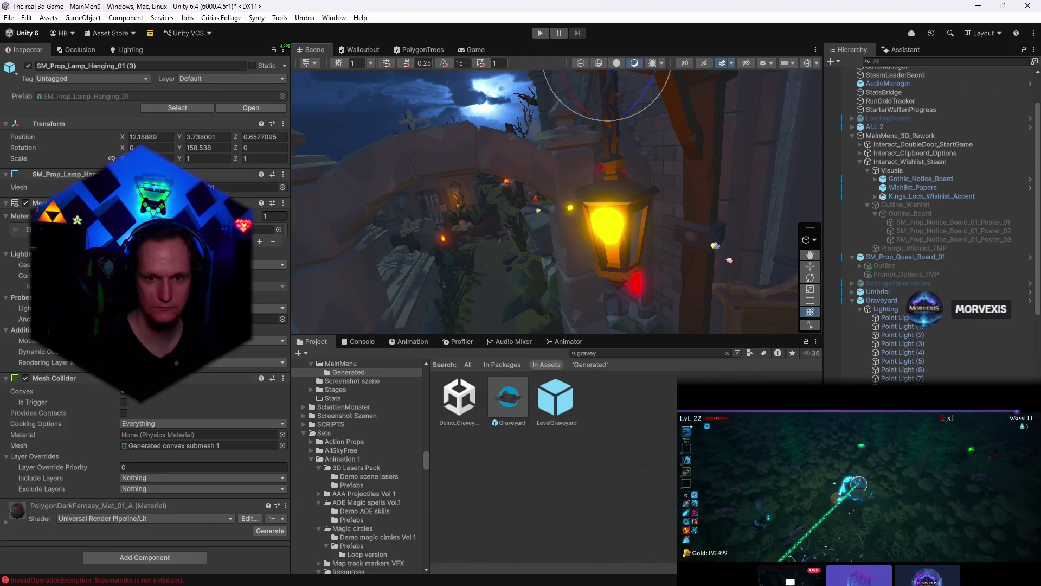
click(902, 321)
click(898, 343)
drag(606, 244, 598, 218)
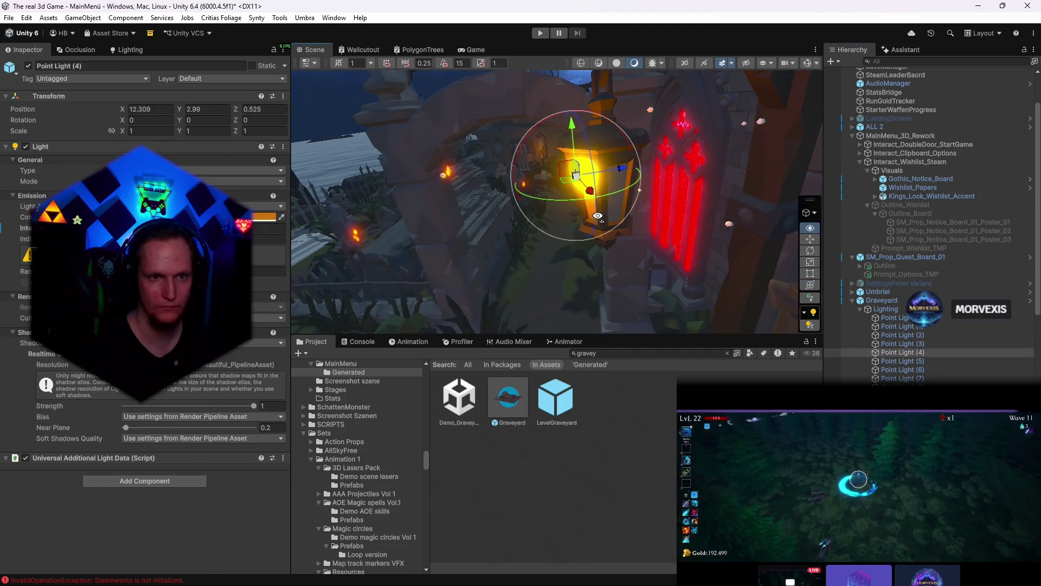
drag(568, 186, 603, 195)
drag(602, 150, 842, 202)
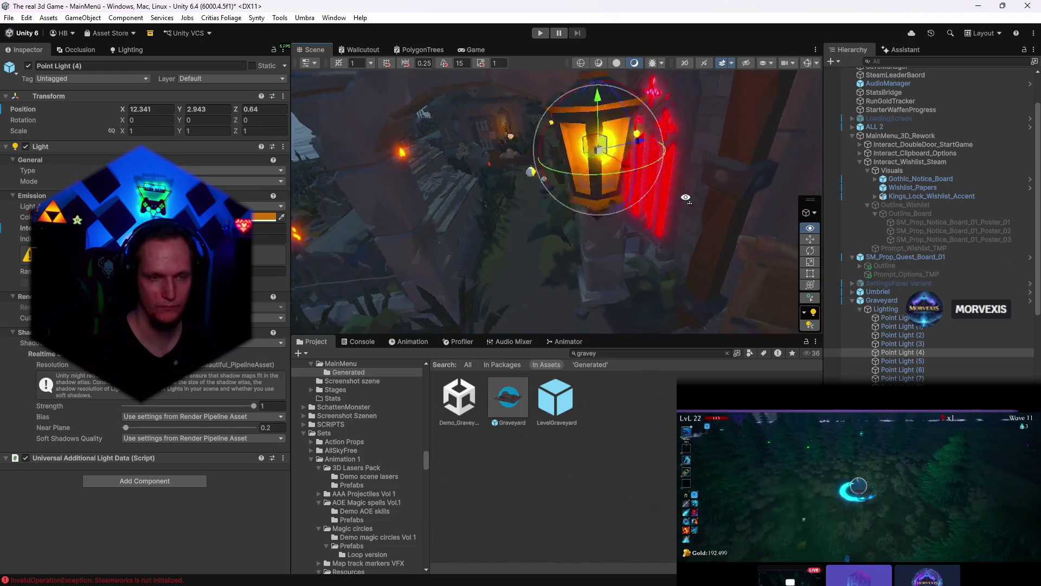
mouse_move(619, 260)
mouse_down()
mouse_move(661, 288)
mouse_move(601, 201)
mouse_move(555, 236)
mouse_move(564, 241)
mouse_up()
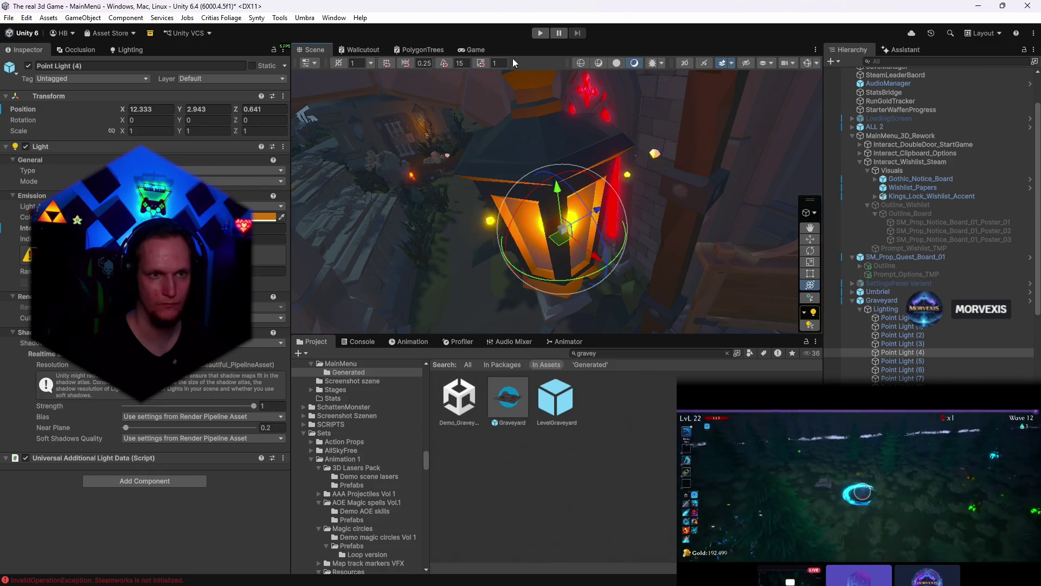
- Lower the lantern's Point Light (4) a little and check it in the game view
click(475, 50)
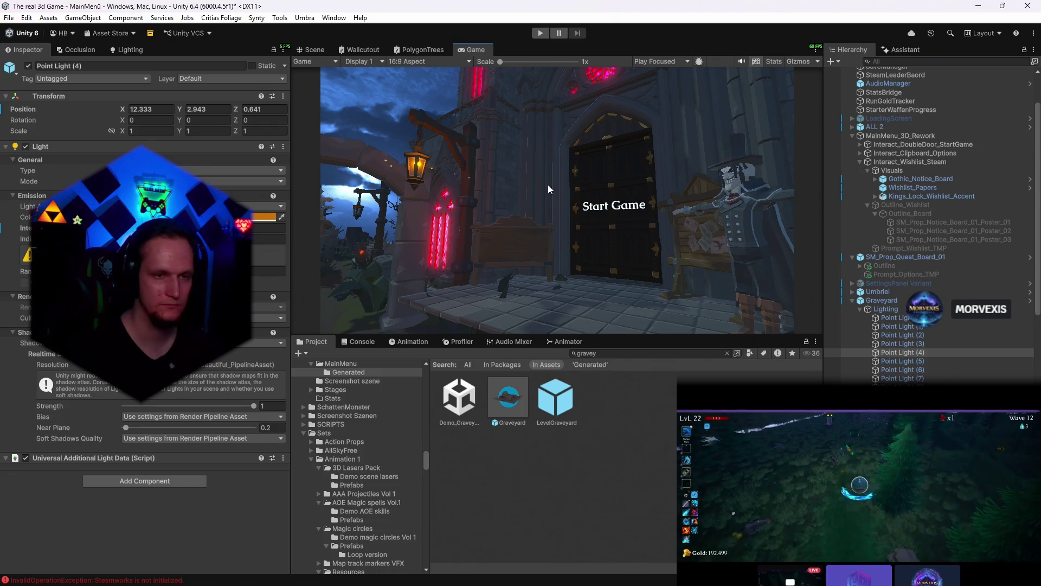
click(313, 50)
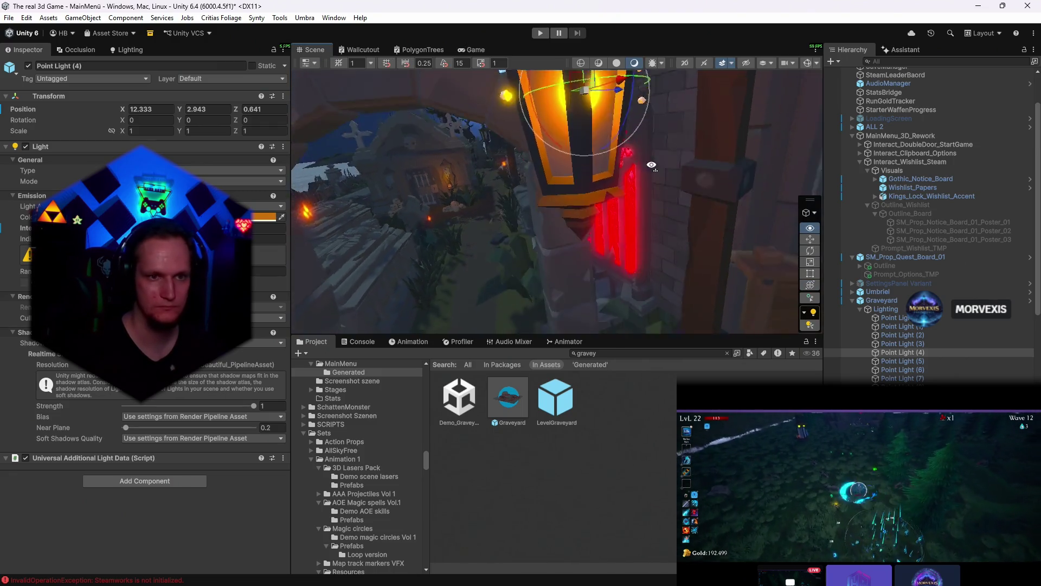
drag(570, 114, 570, 123)
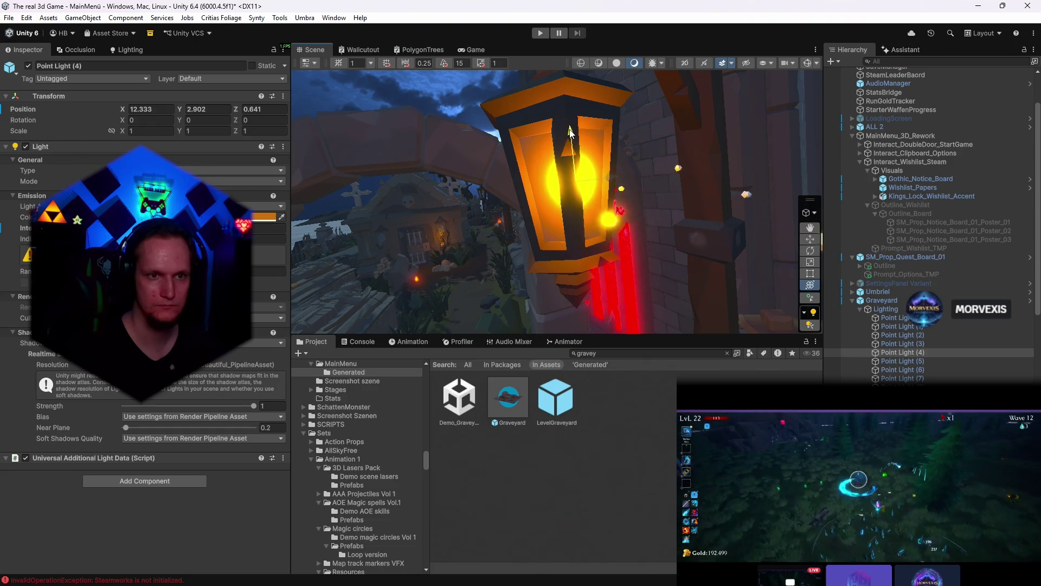
click(475, 50)
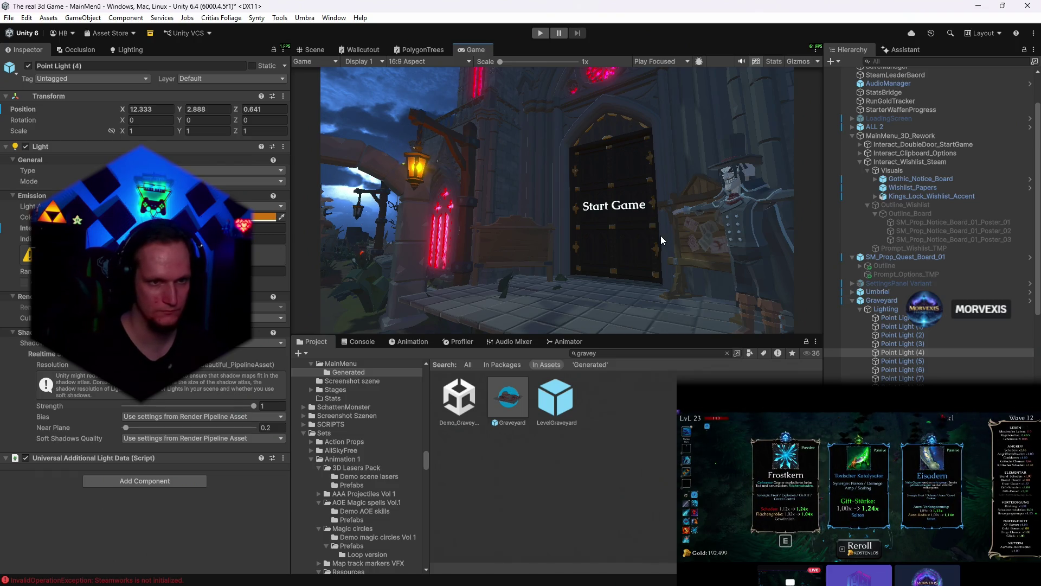
click(314, 49)
- Reposition SM_Bld_Gates_Cemetary_01 to about X 10.175, Z -1.159 and preview it
mouse_move(594, 163)
mouse_down()
mouse_move(635, 226)
mouse_move(570, 232)
mouse_up()
click(560, 252)
click(572, 241)
drag(531, 271, 468, 281)
key(e)
click(476, 50)
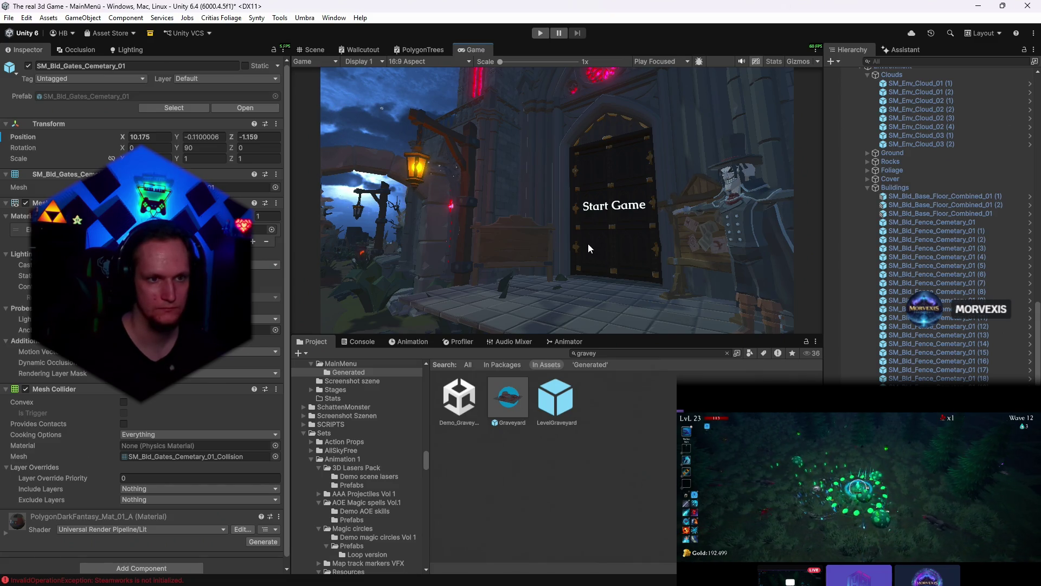
click(311, 51)
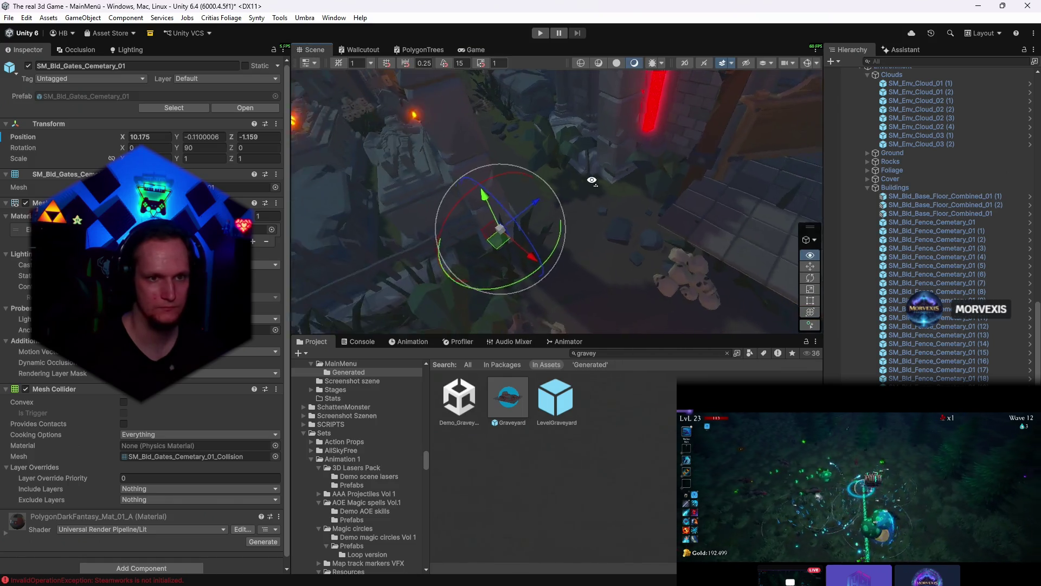
drag(488, 204, 574, 146)
click(543, 199)
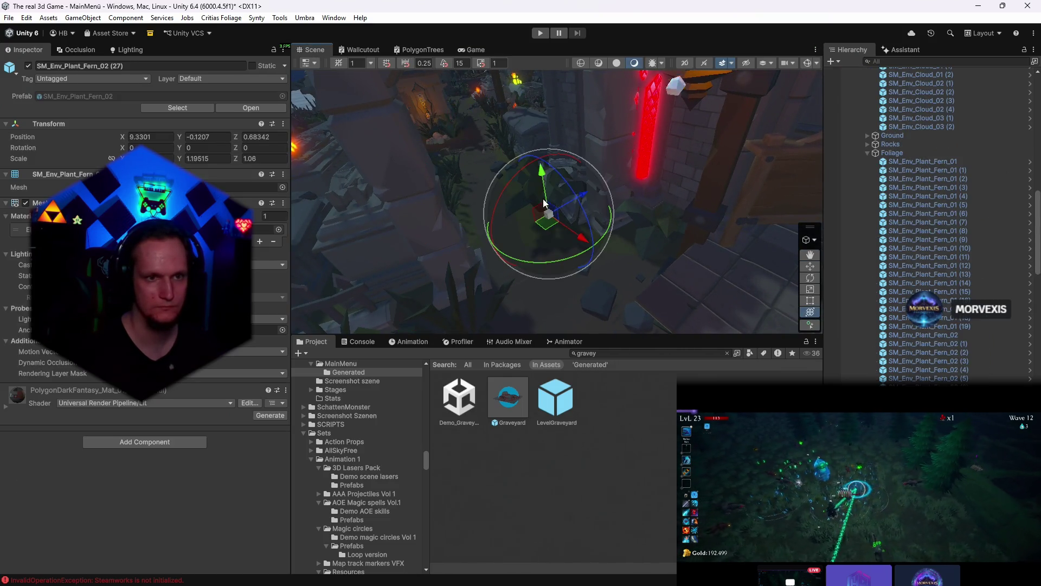
click(653, 232)
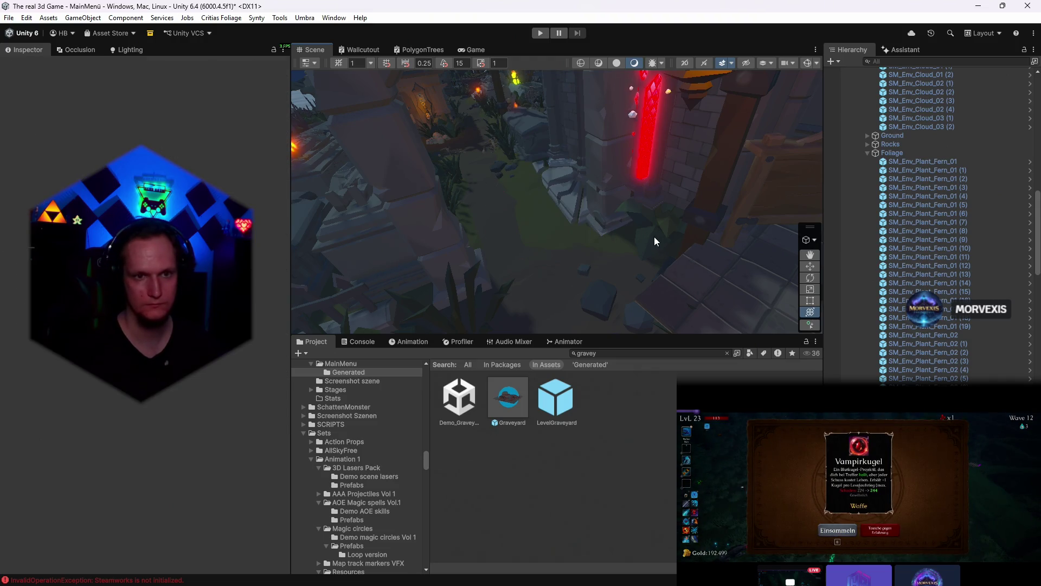
click(656, 237)
key(Escape)
drag(623, 246, 489, 261)
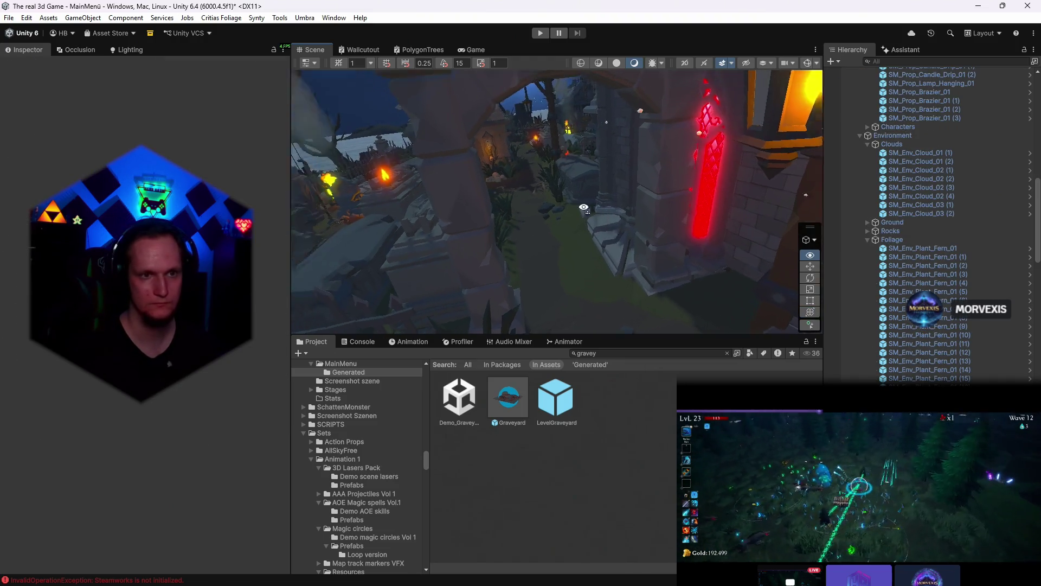
click(489, 261)
scroll(913, 364, up, 5)
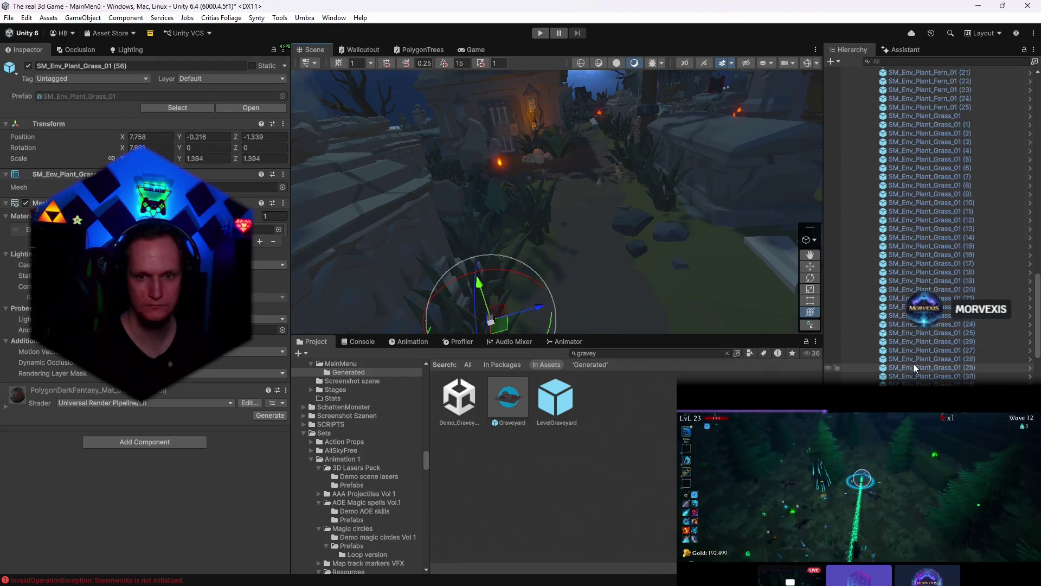
scroll(926, 350, up, 8)
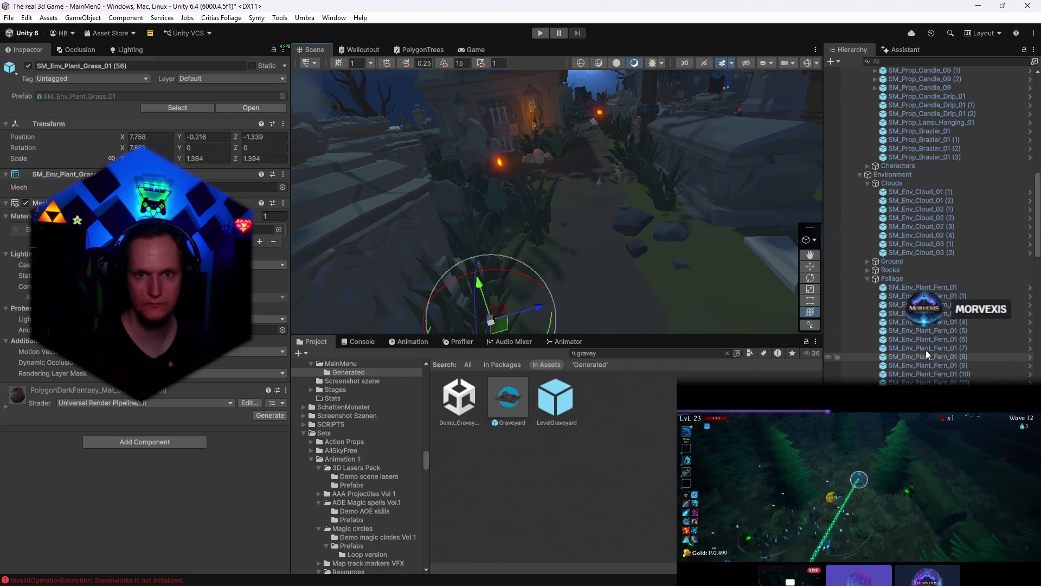
click(905, 286)
scroll(905, 285, down, 15)
scroll(905, 285, down, 10)
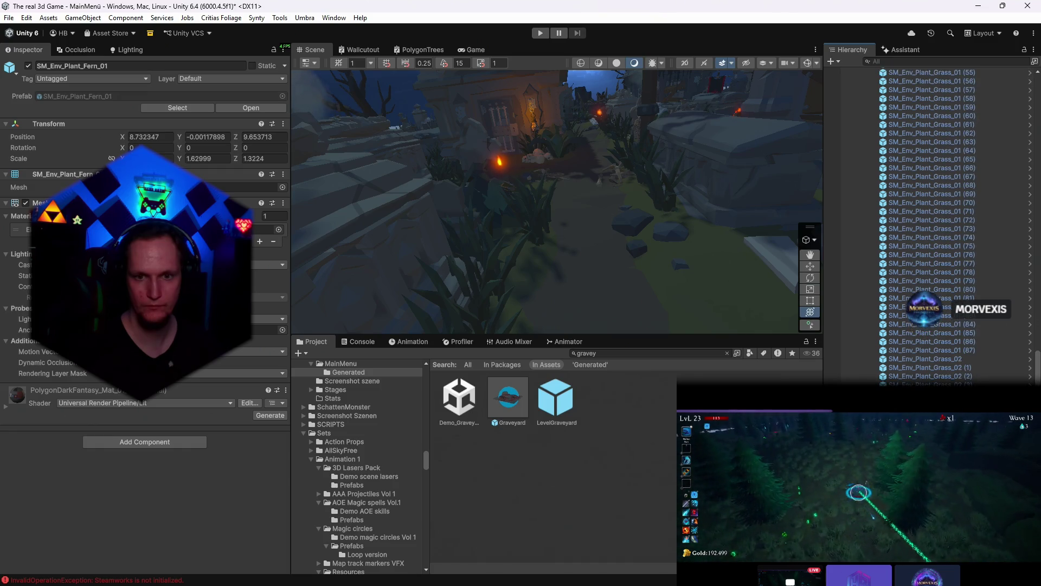
scroll(905, 284, down, 5)
scroll(905, 285, down, 5)
shift+click(927, 347)
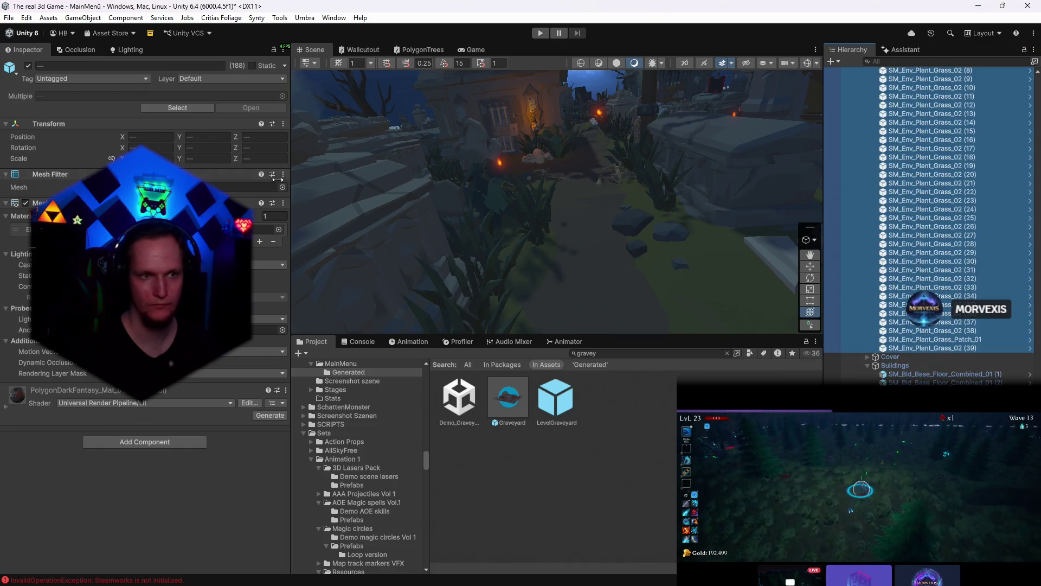
click(29, 66)
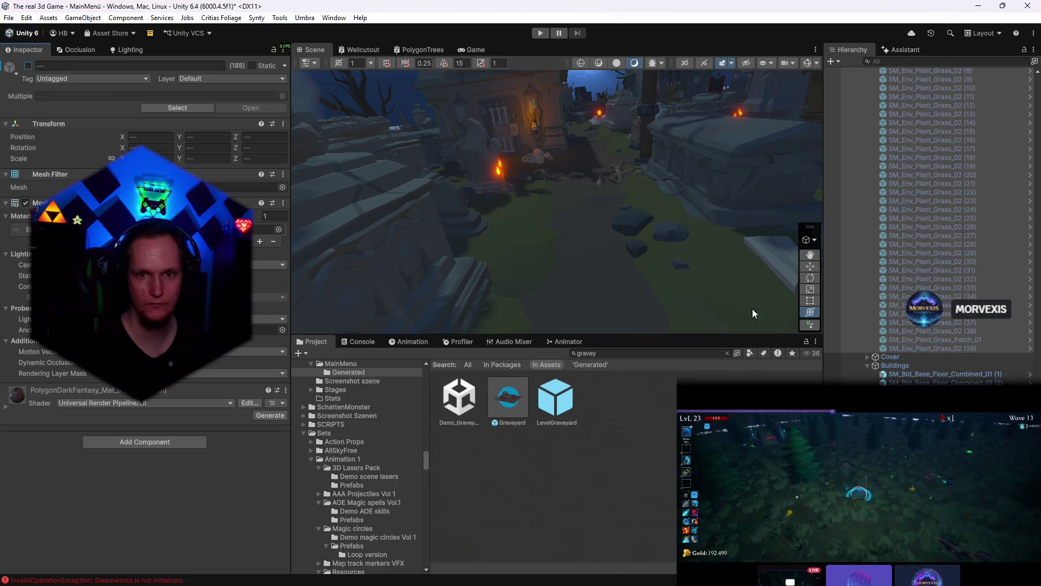
click(29, 65)
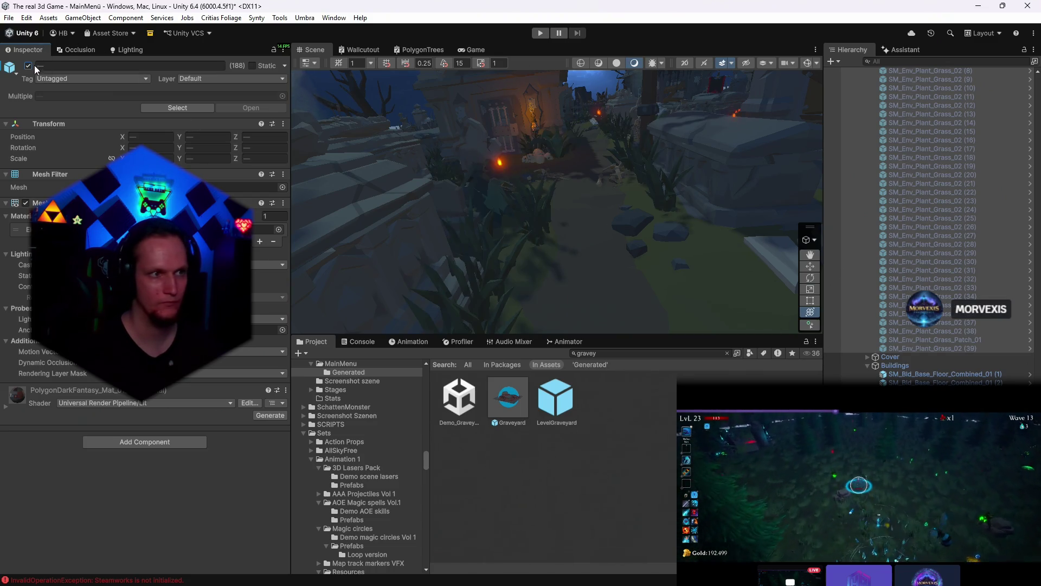
click(918, 348)
scroll(918, 348, up, 5)
scroll(918, 348, up, 5)
scroll(918, 347, up, 5)
scroll(919, 244, up, 10)
shift+click(919, 78)
mouse_move(757, 220)
mouse_down()
mouse_move(759, 123)
mouse_move(732, 163)
mouse_up()
click(472, 49)
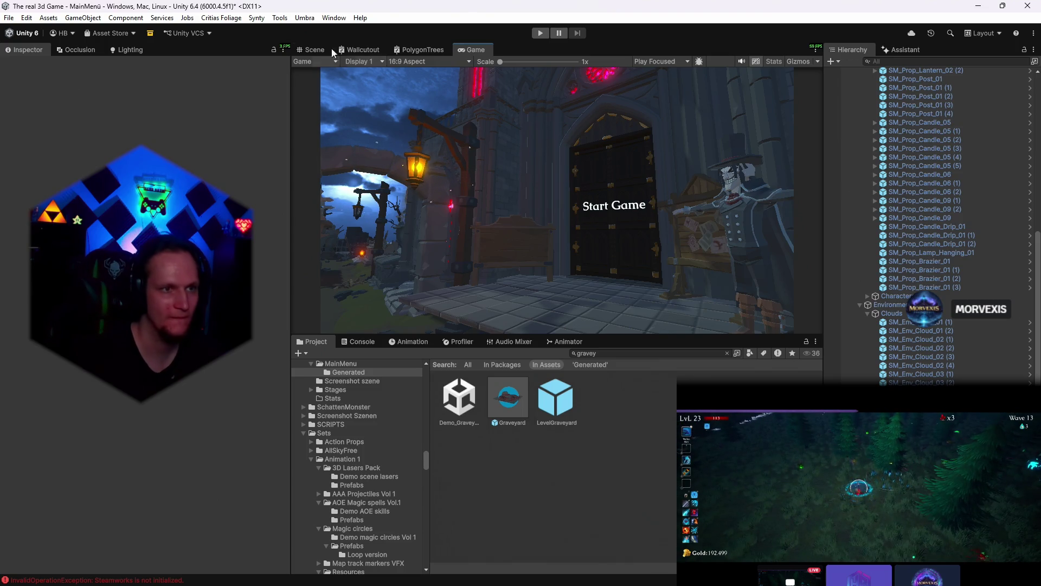
- Turn the Main Camera slightly left and pull it back, then resume scene editing on the Graveyard
click(314, 49)
drag(570, 203, 529, 187)
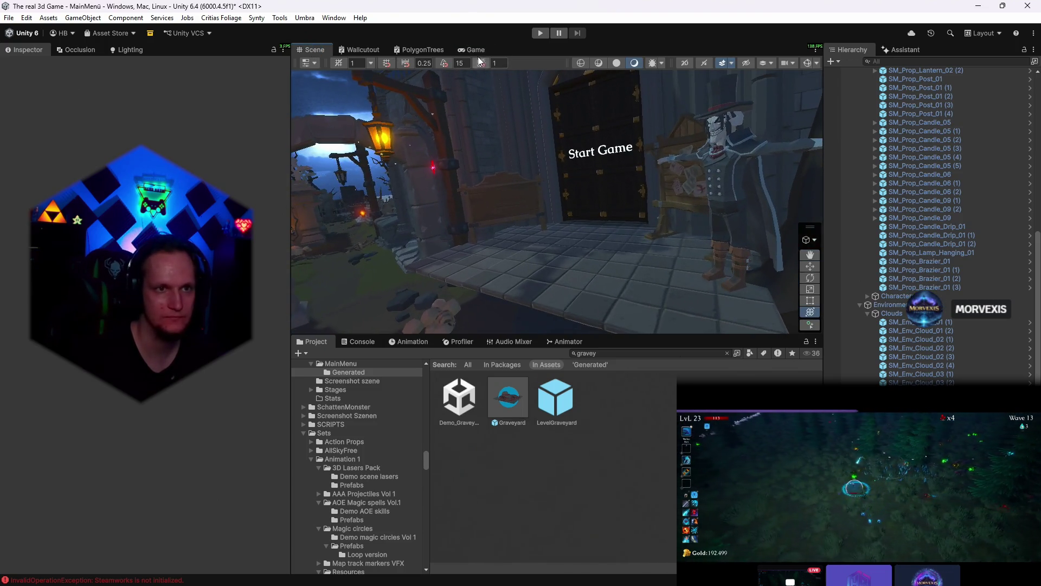
click(475, 49)
scroll(927, 269, up, 5)
scroll(955, 319, up, 5)
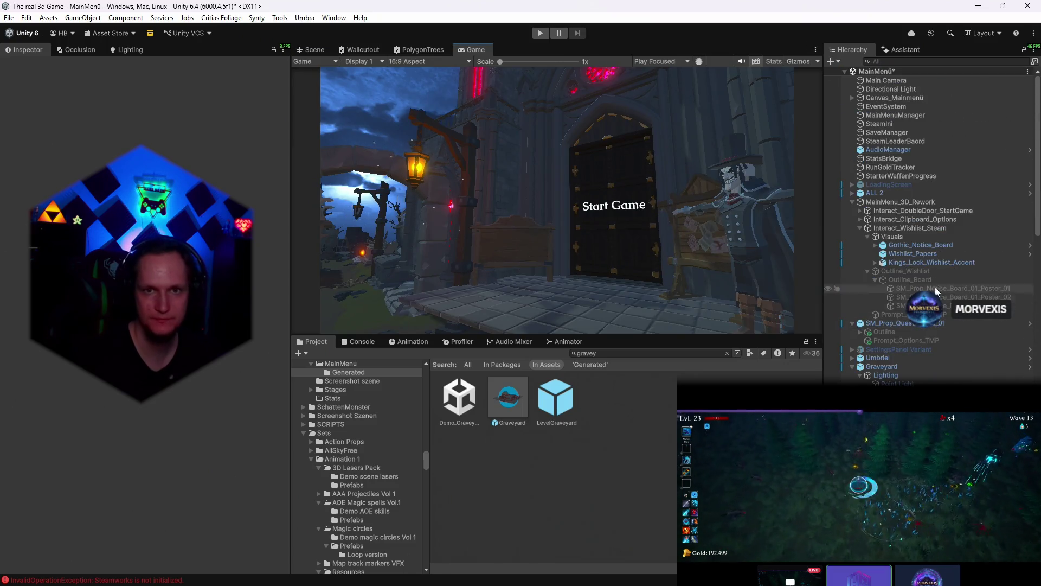
click(885, 80)
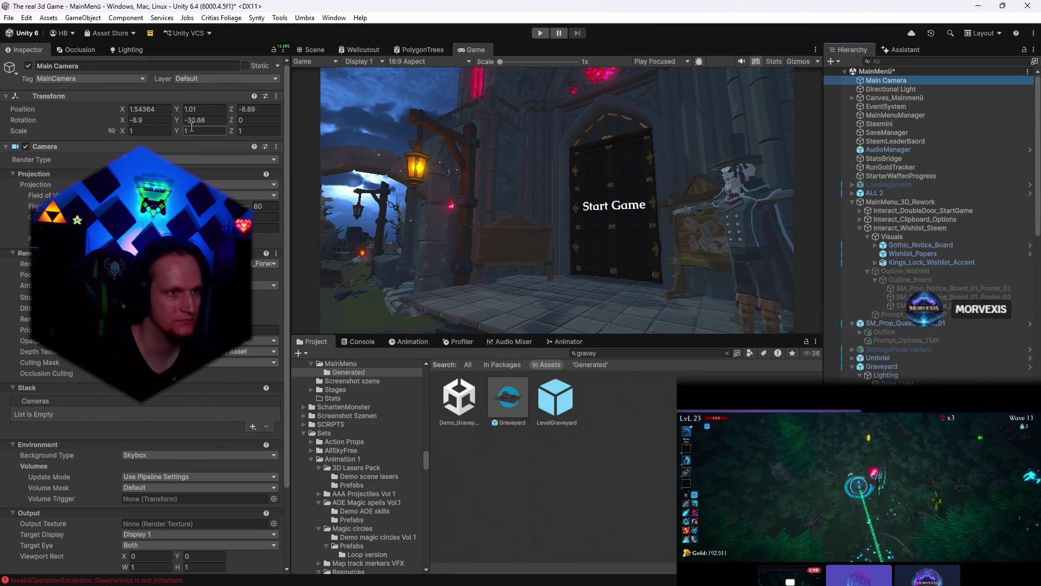
drag(179, 119, 147, 126)
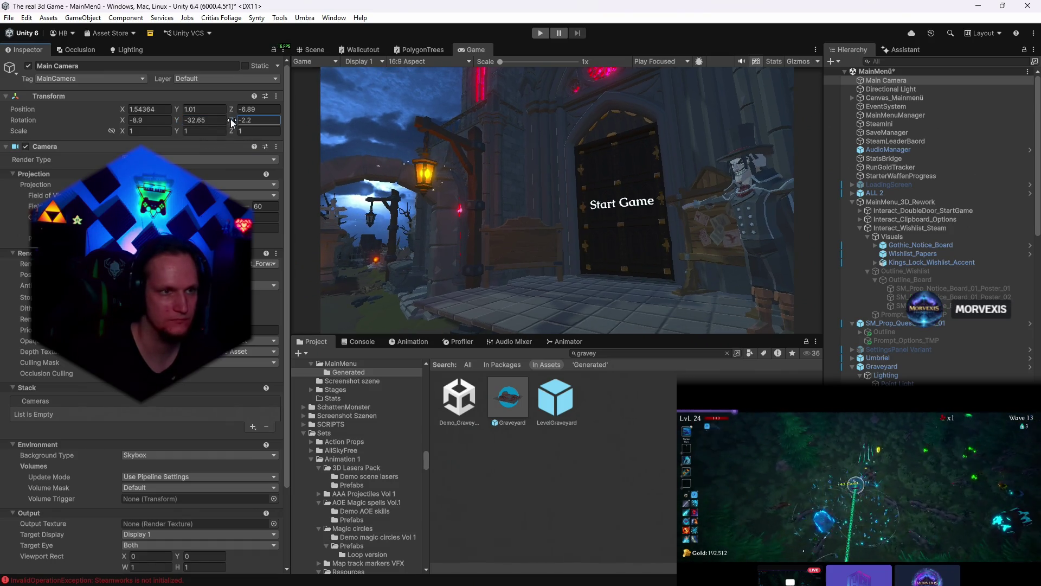
drag(231, 110, 222, 111)
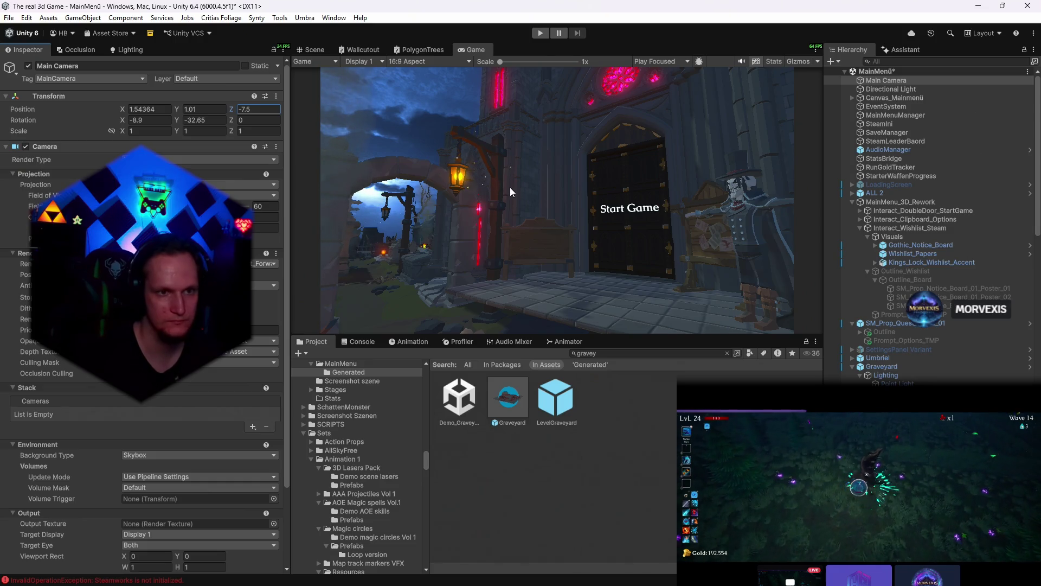
click(315, 50)
scroll(371, 81, down, 3)
click(460, 174)
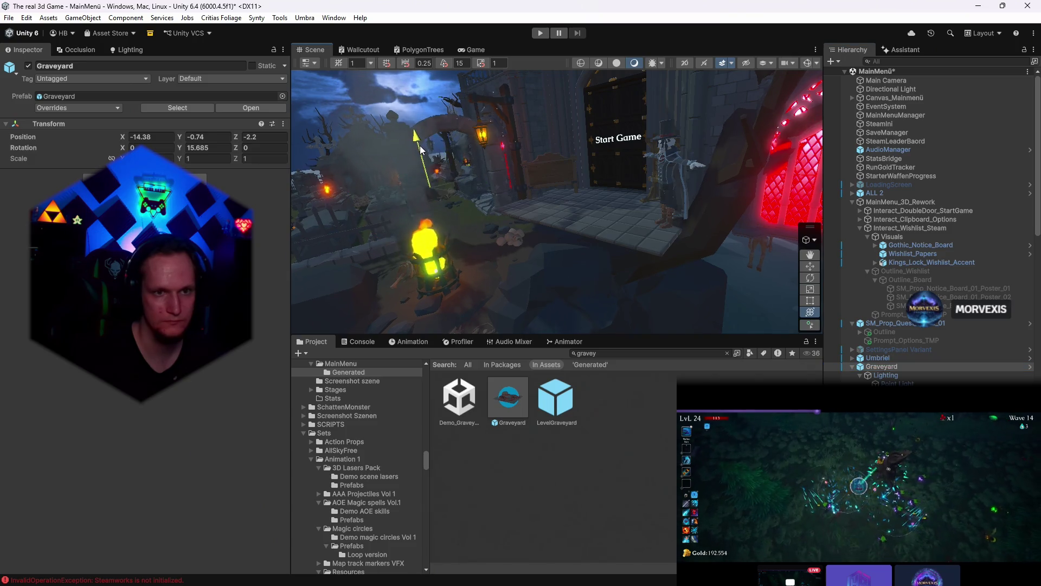
scroll(460, 174, up, 3)
- Raise the Graveyard group slightly and look over the props near the door
drag(416, 154, 420, 139)
key(e)
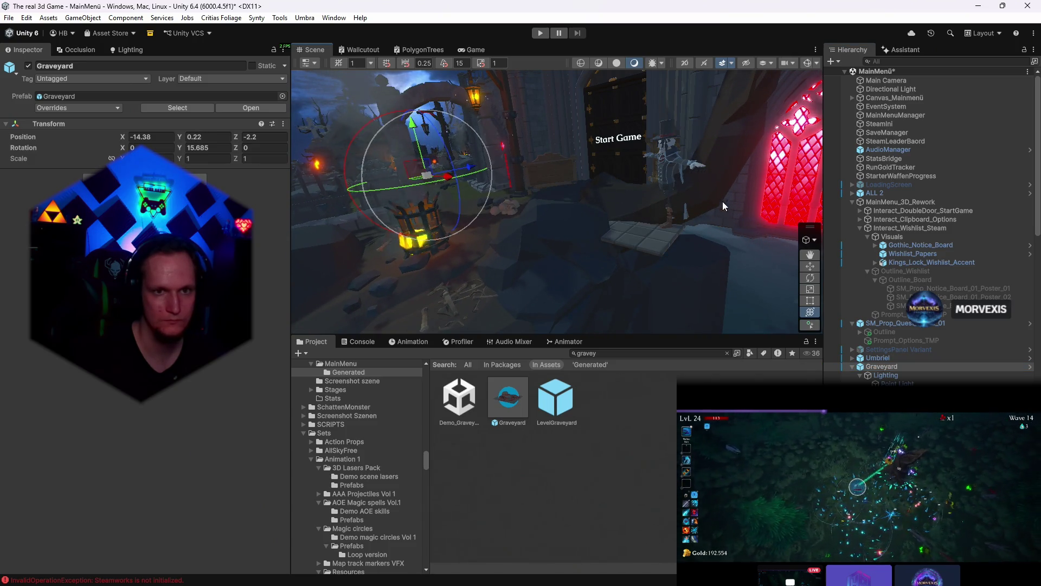
click(611, 228)
click(713, 192)
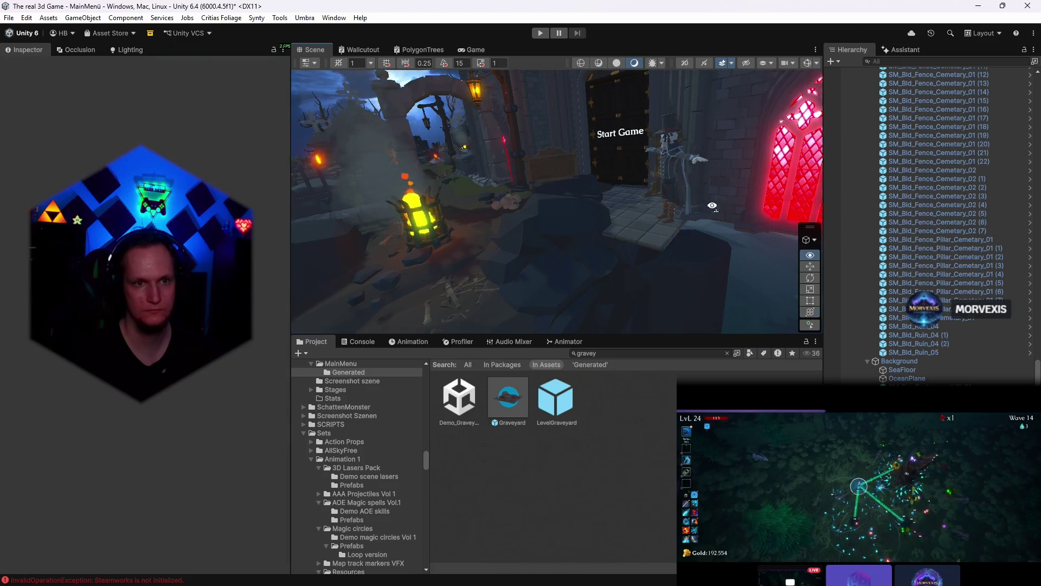
drag(712, 192, 588, 247)
click(592, 226)
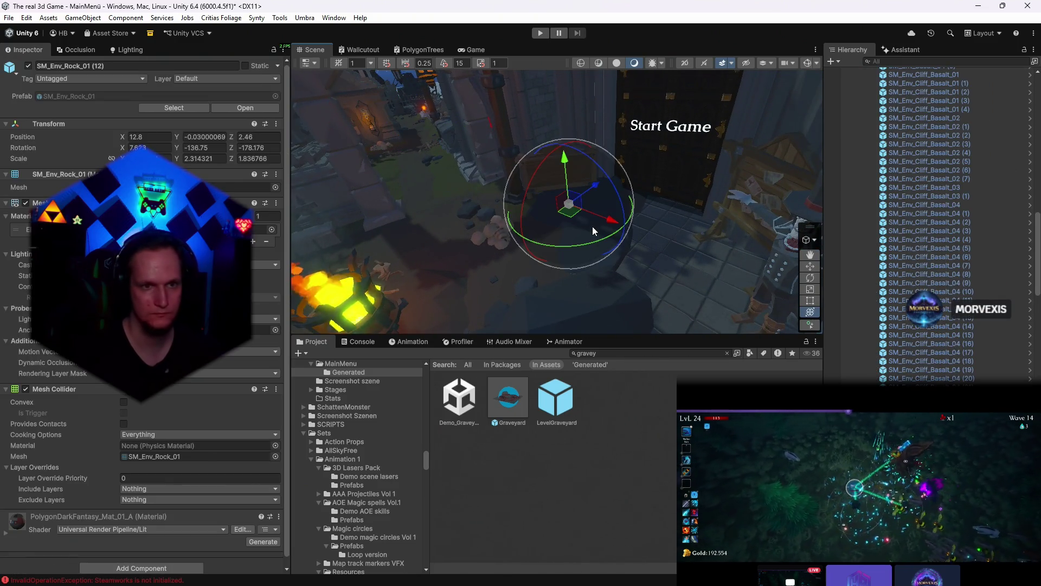
key(shift+d)
click(589, 261)
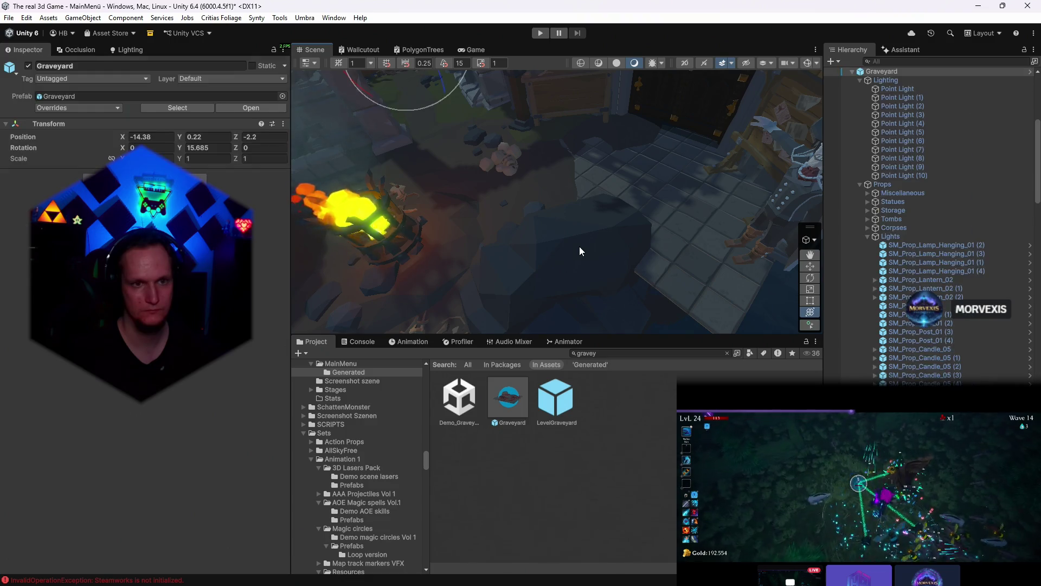
mouse_move(579, 246)
mouse_down()
mouse_move(612, 180)
mouse_move(572, 109)
mouse_move(537, 122)
mouse_up()
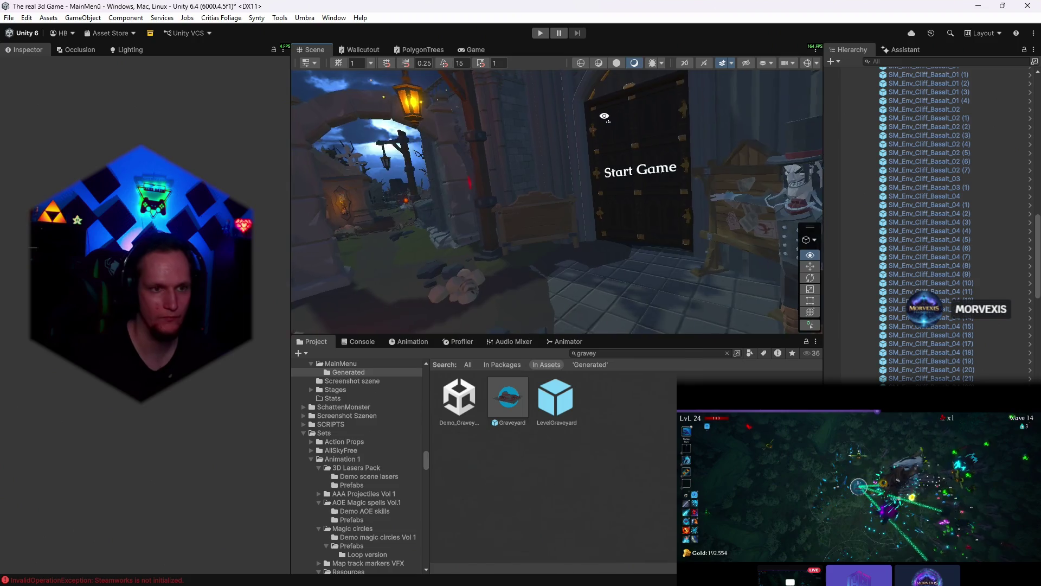
- Shrink SM_Prop_Brazier_01 (3) and shift it along X to about X 11.45
click(475, 50)
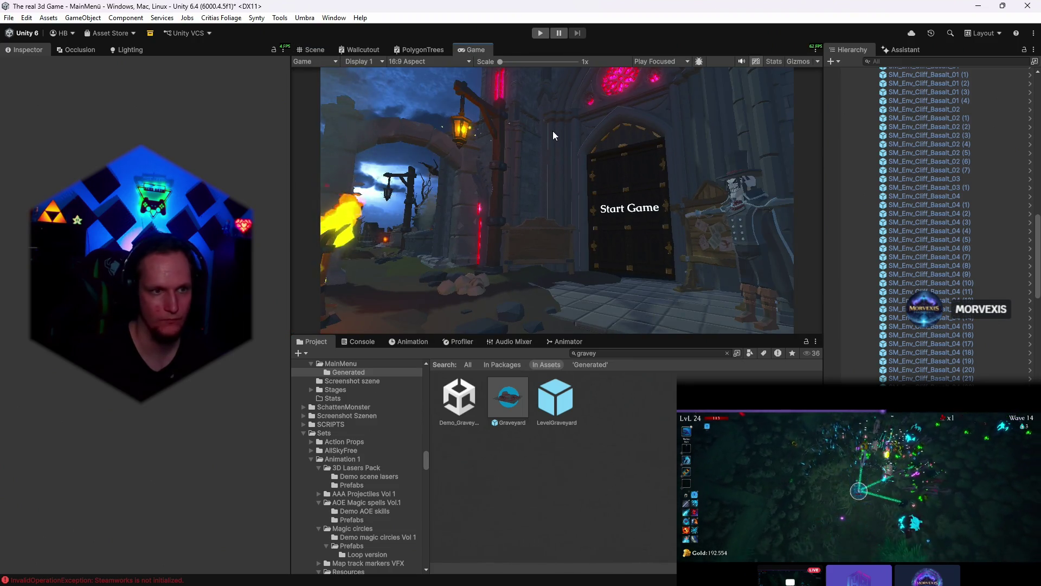
click(314, 50)
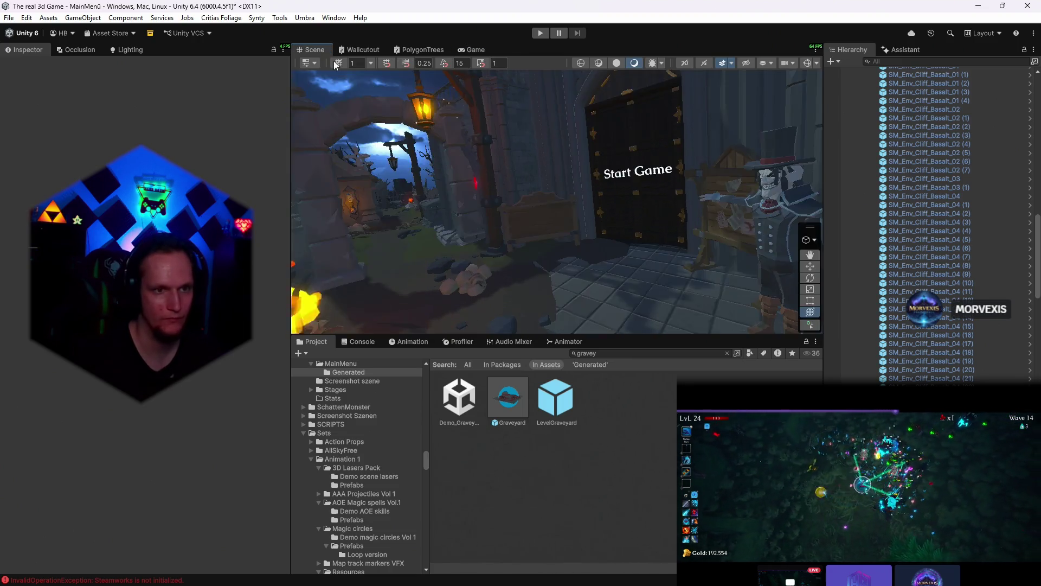
drag(521, 162, 477, 235)
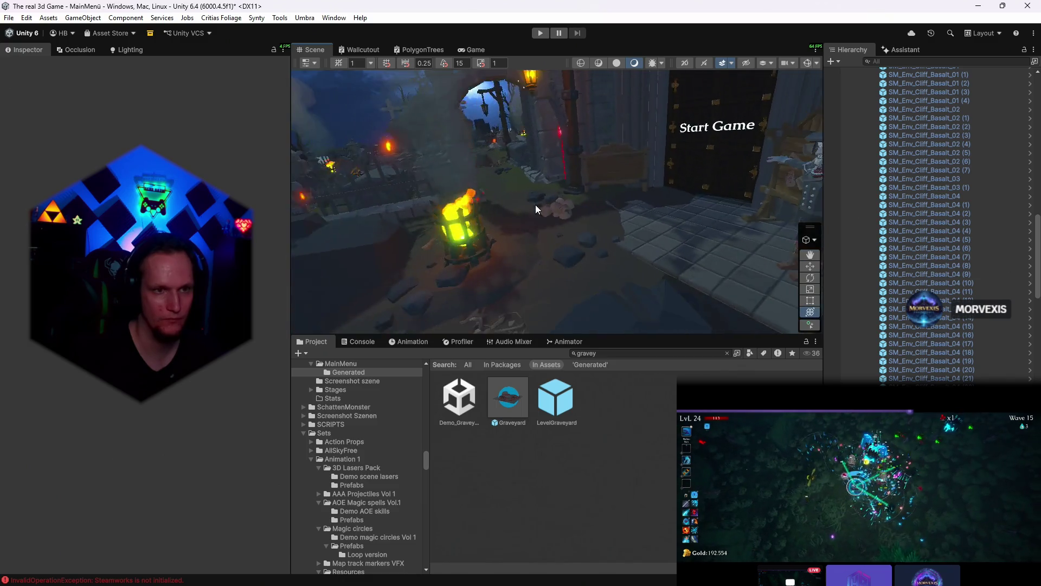
click(478, 234)
drag(477, 236, 470, 259)
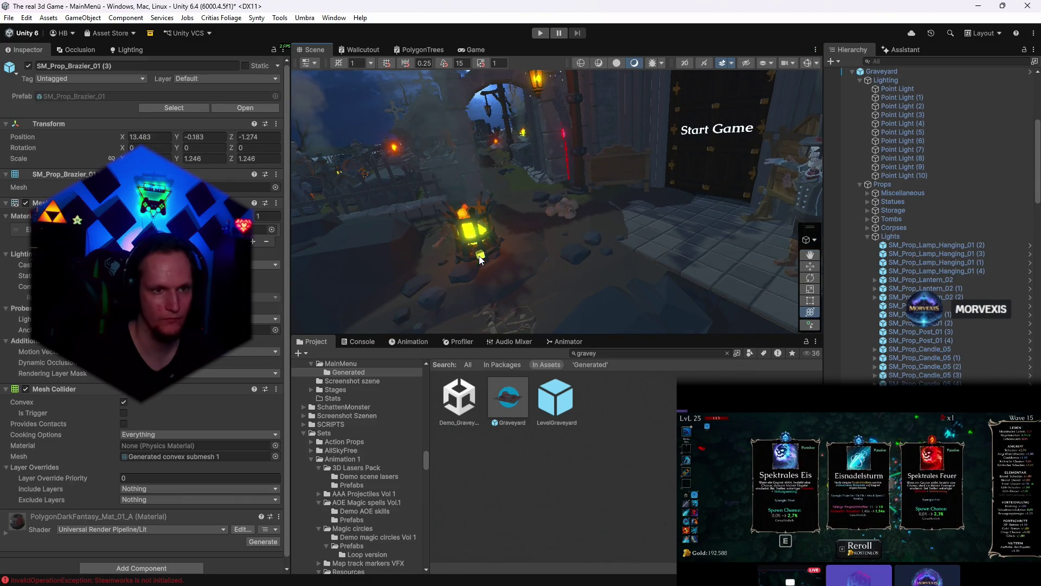
click(471, 49)
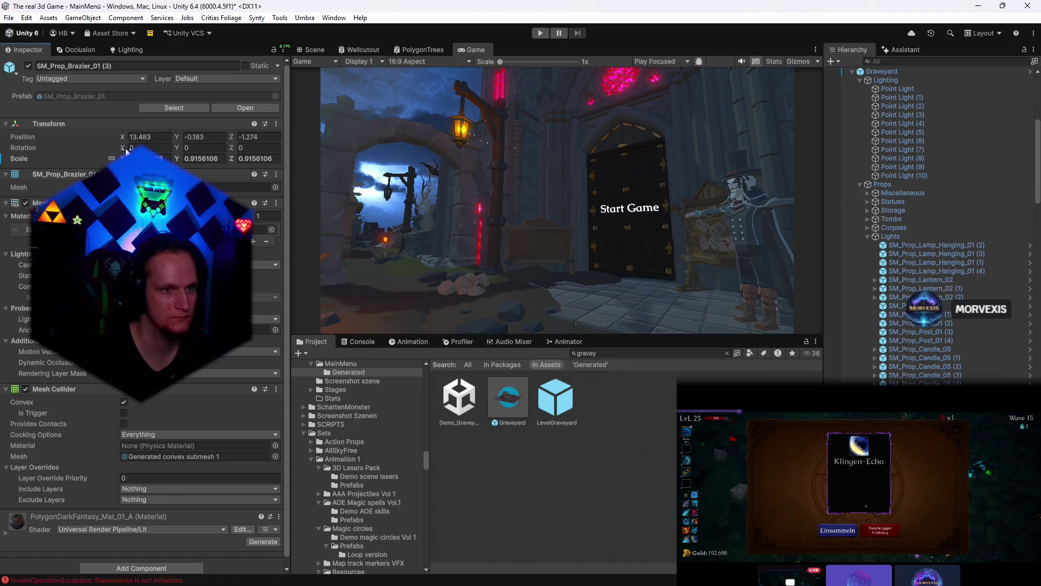
drag(125, 136, 236, 137)
text(-0.87)
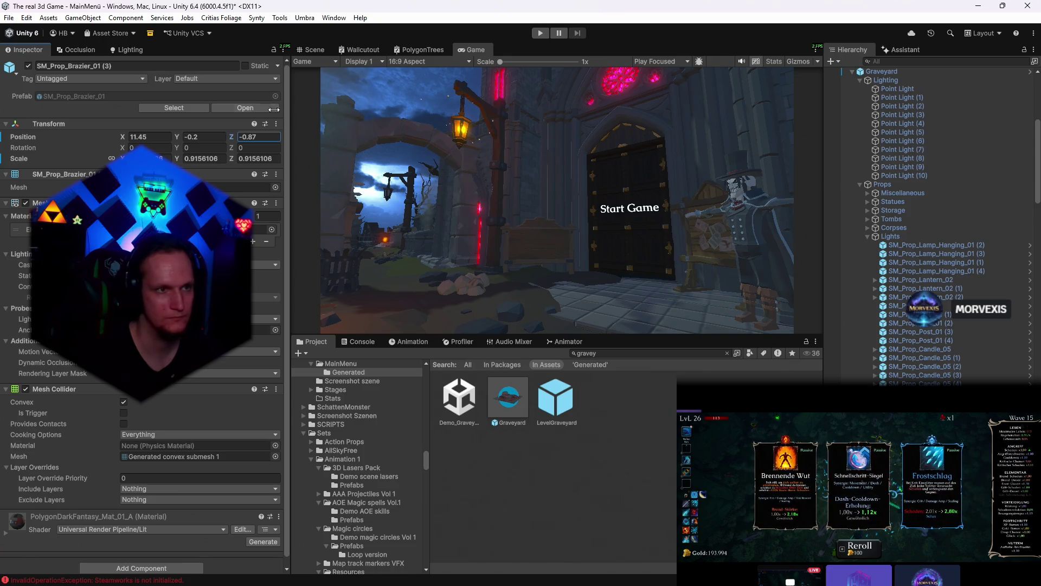
click(311, 50)
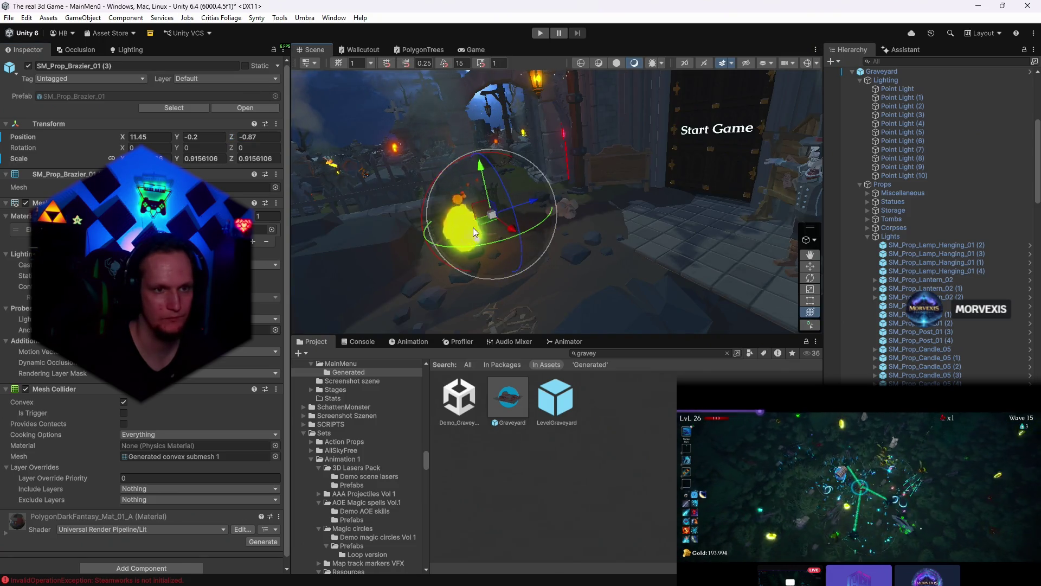
- Select the FX_Smoke_01 effect beside the brazier
click(380, 107)
click(472, 228)
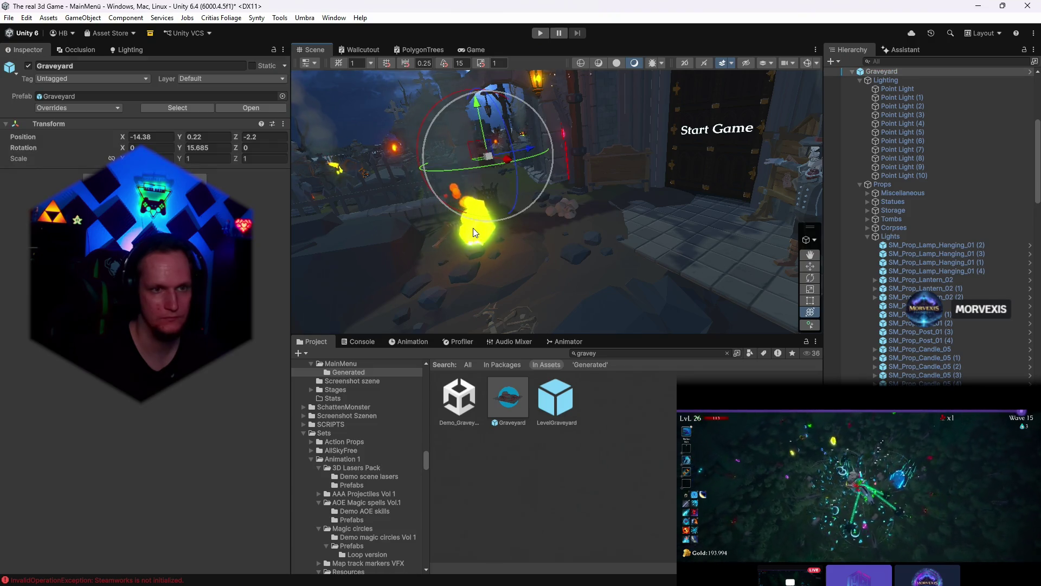
click(469, 242)
- Move the FX_Smoke_01 effect onto the relocated brazier
mouse_move(648, 203)
mouse_down()
mouse_move(590, 257)
mouse_move(613, 258)
mouse_up()
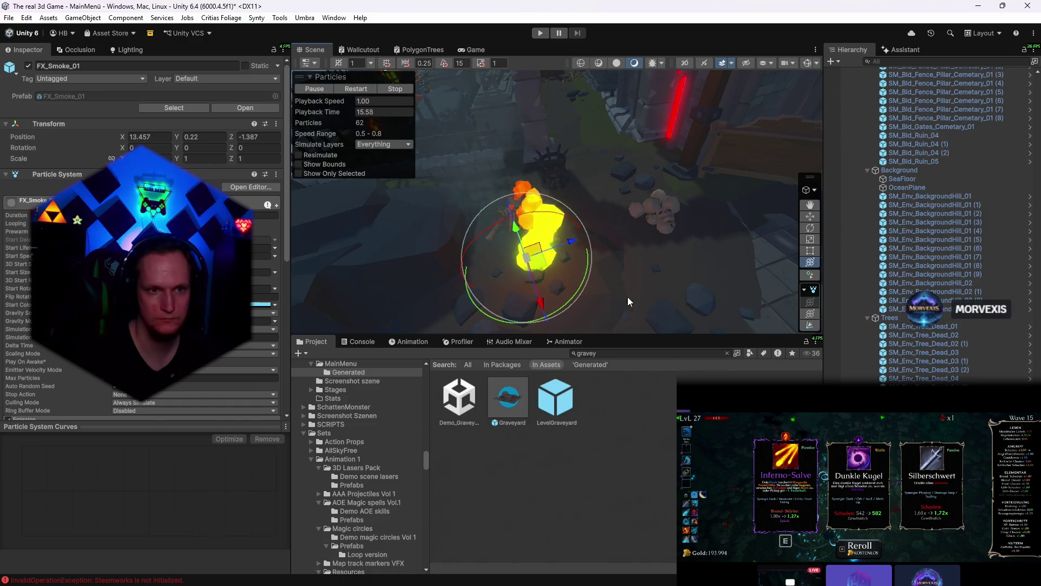
drag(545, 248, 558, 122)
mouse_move(651, 203)
mouse_down()
mouse_move(735, 151)
mouse_move(756, 228)
mouse_up()
mouse_move(517, 214)
mouse_down()
mouse_move(560, 251)
mouse_move(570, 204)
mouse_move(706, 168)
mouse_move(755, 195)
mouse_up()
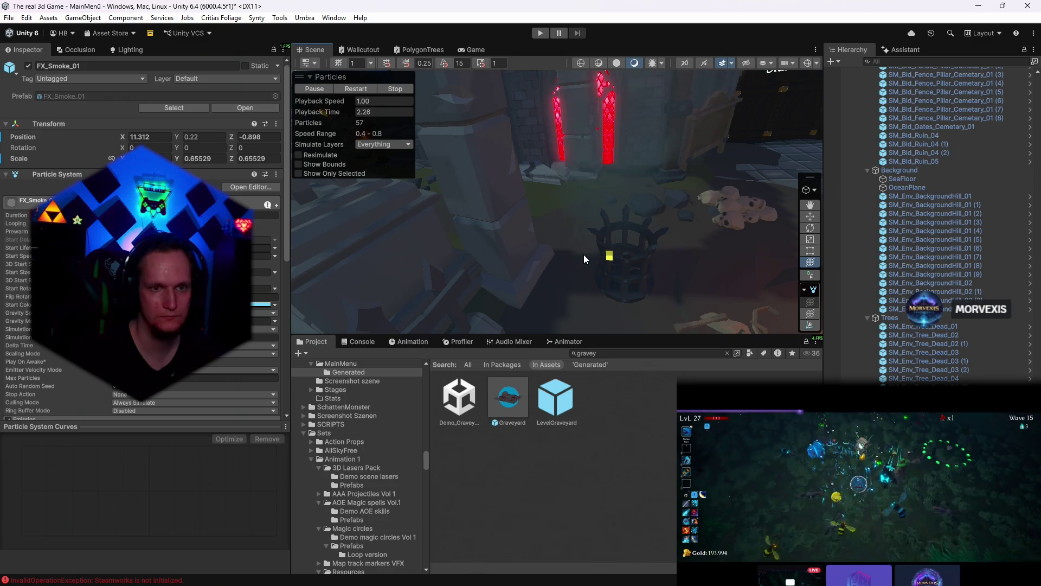
mouse_move(640, 206)
mouse_down()
mouse_move(574, 170)
mouse_move(556, 251)
mouse_up()
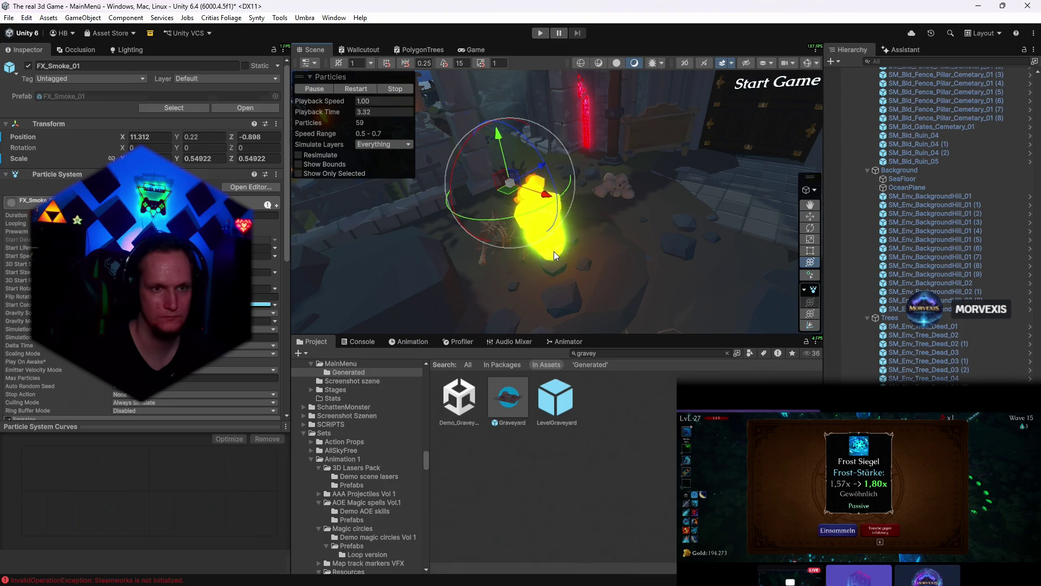
- Move the FX_Fire_01 effect onto the brazier
click(555, 251)
scroll(551, 250, up, 4)
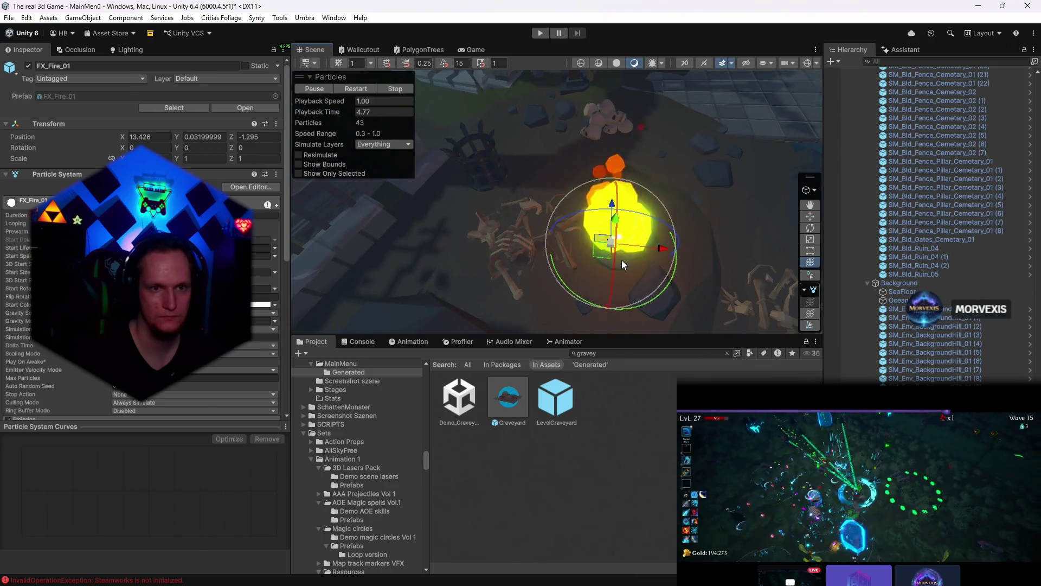
drag(602, 254, 496, 171)
drag(586, 203, 571, 195)
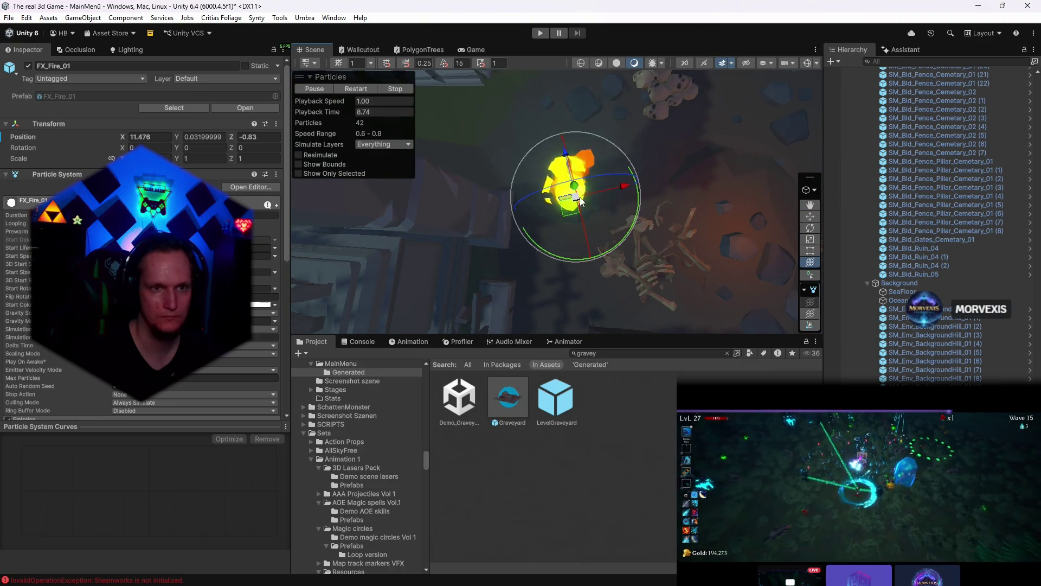
mouse_move(686, 227)
alt+mouse_down()
mouse_move(497, 55)
mouse_move(667, 236)
mouse_move(612, 237)
alt+mouse_up()
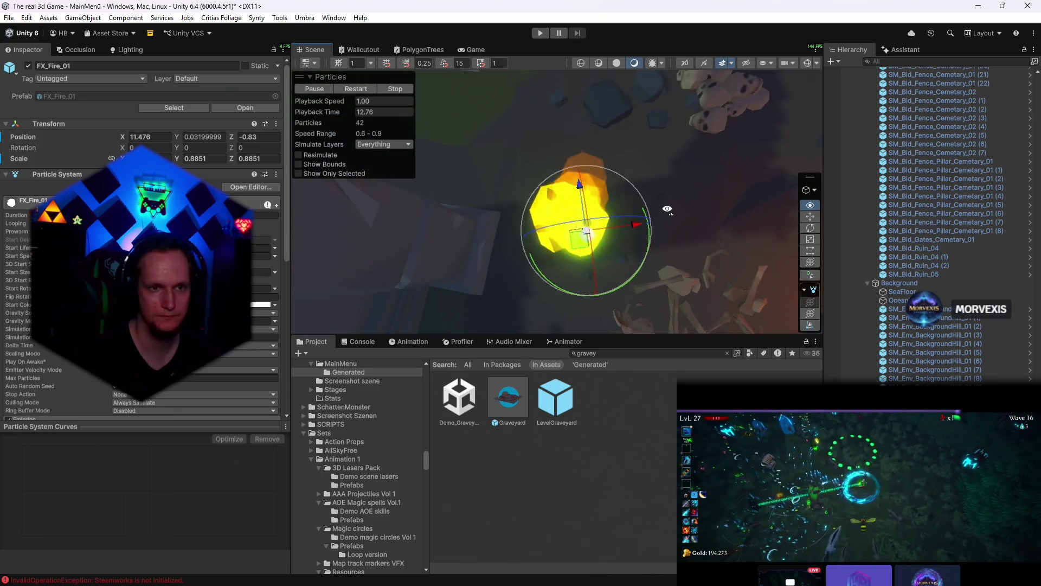
- Shrink FX_Fire_01 to about 0.57 scale and check the glowing brazier in the game view
click(475, 51)
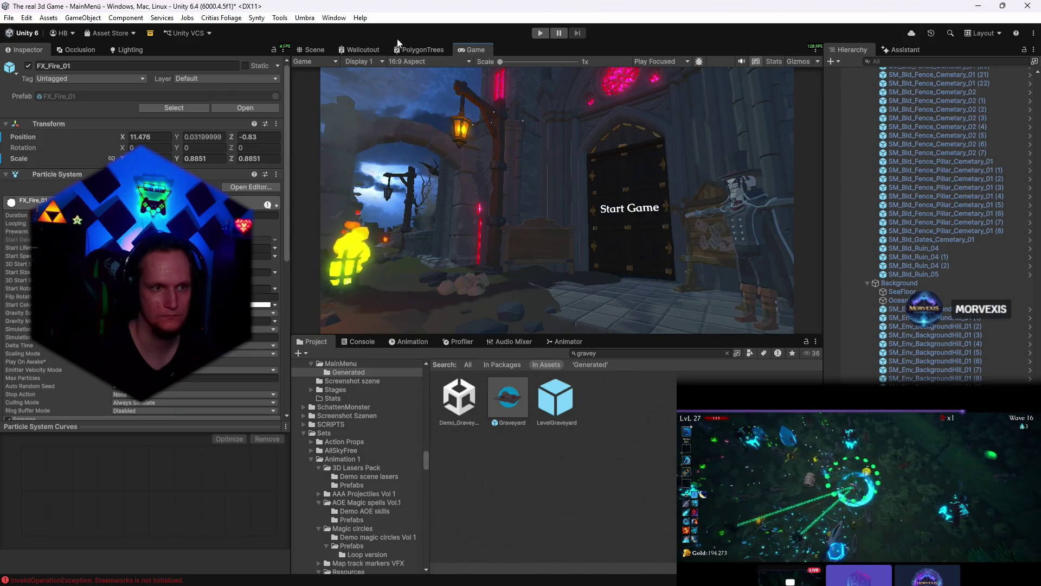
click(315, 50)
drag(572, 252, 565, 229)
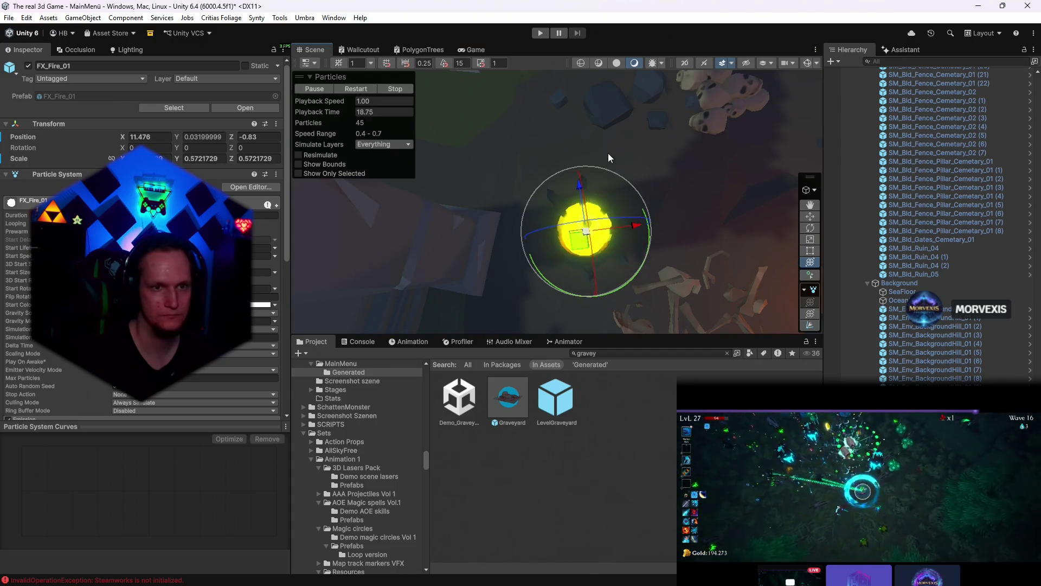
click(476, 51)
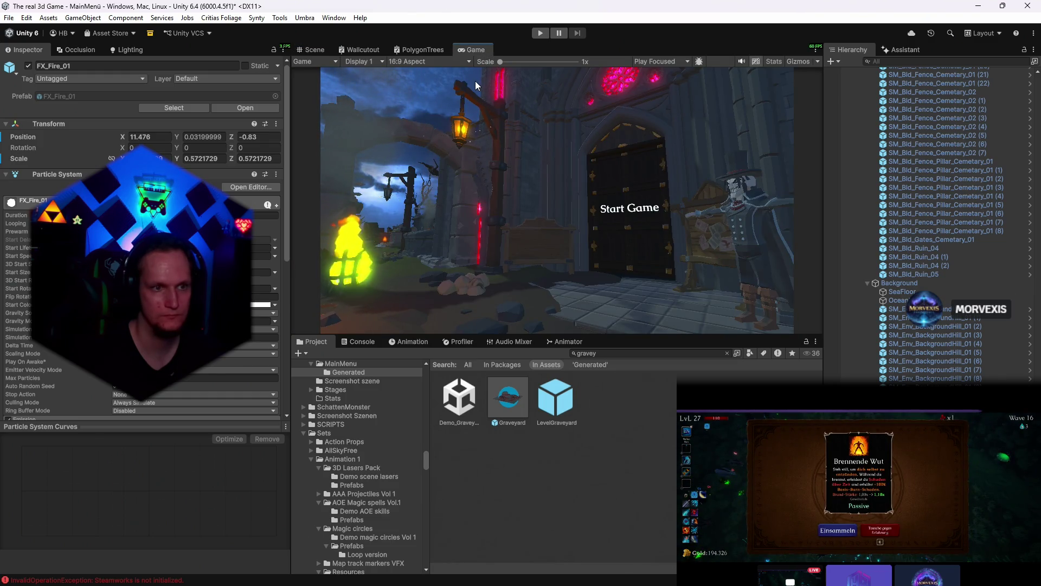
click(315, 50)
scroll(657, 232, down, 5)
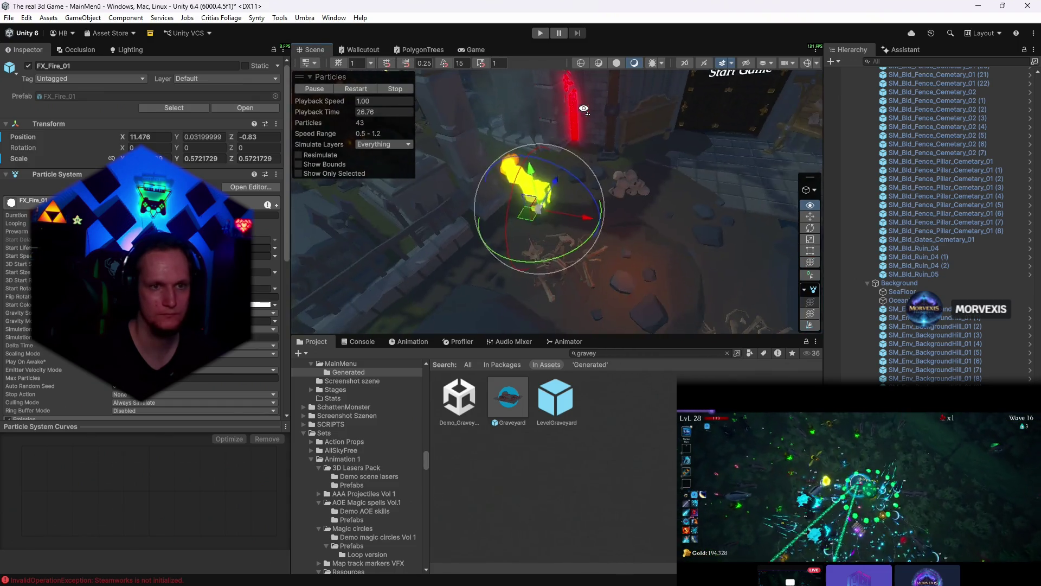
click(535, 267)
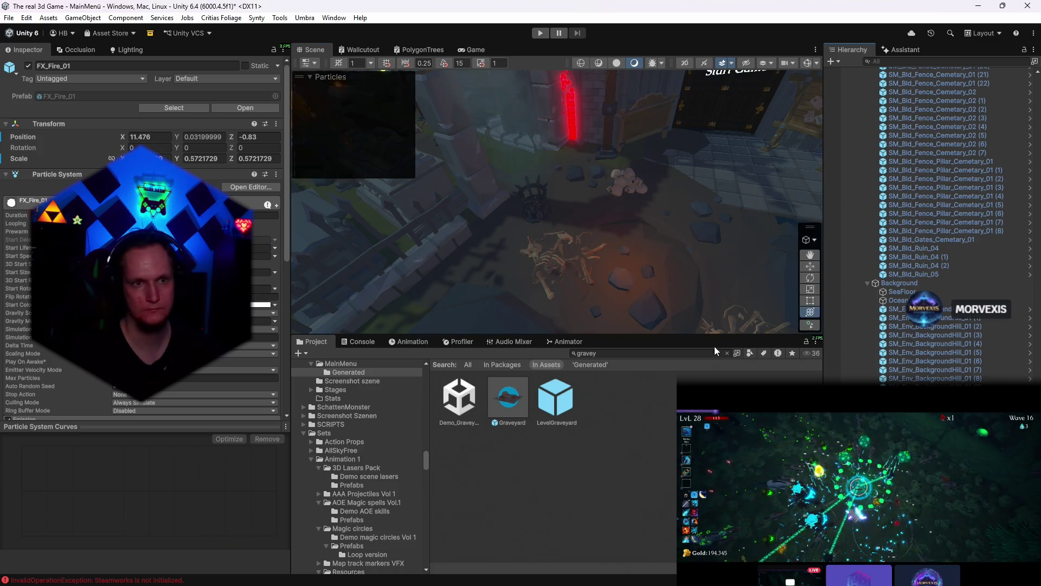
drag(570, 245, 534, 267)
click(534, 267)
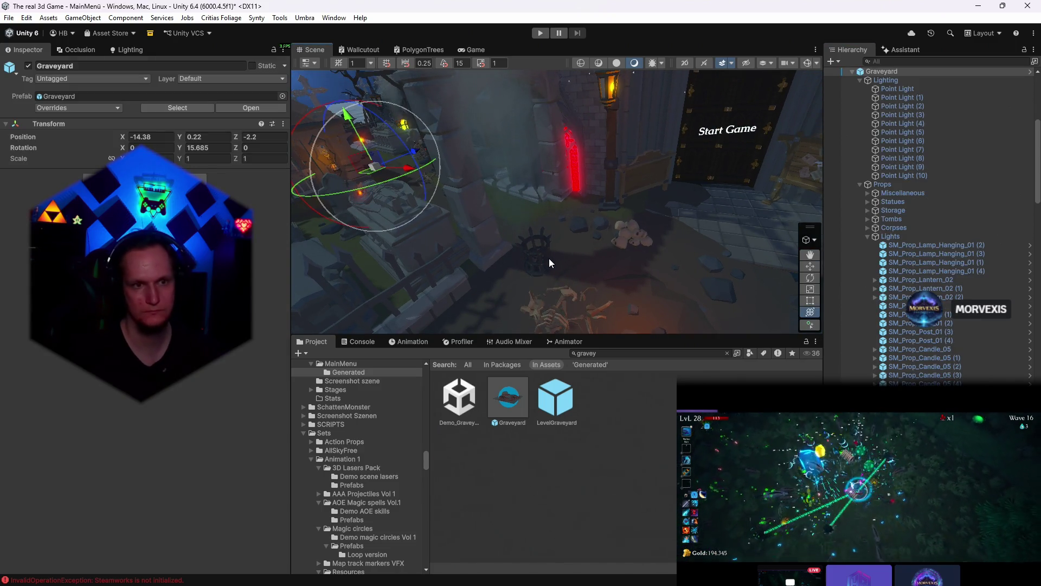
- Frame the smoke effect, clear the selection and select the Directional Light
click(548, 254)
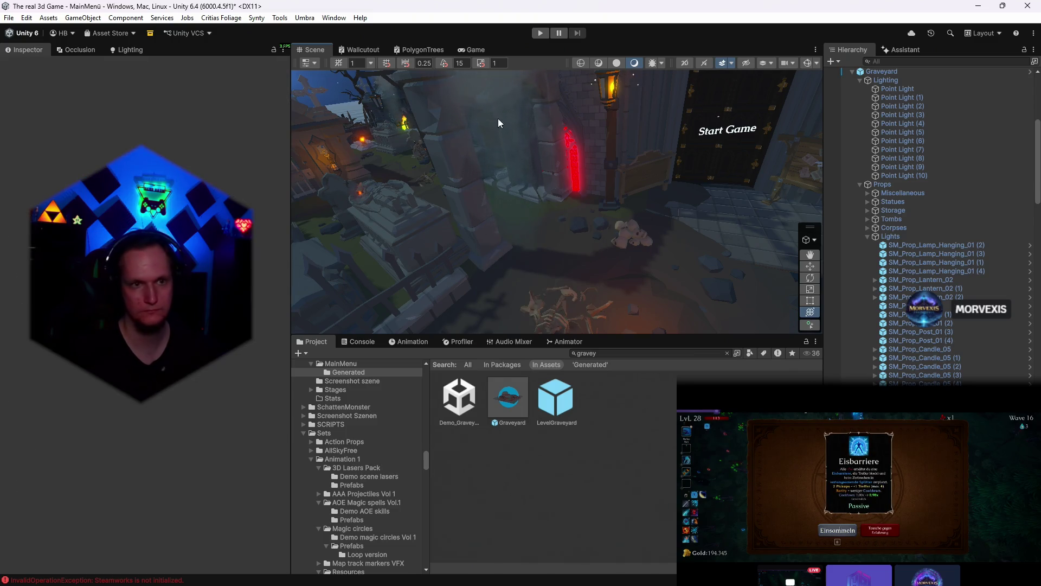
click(499, 133)
key(f)
click(692, 290)
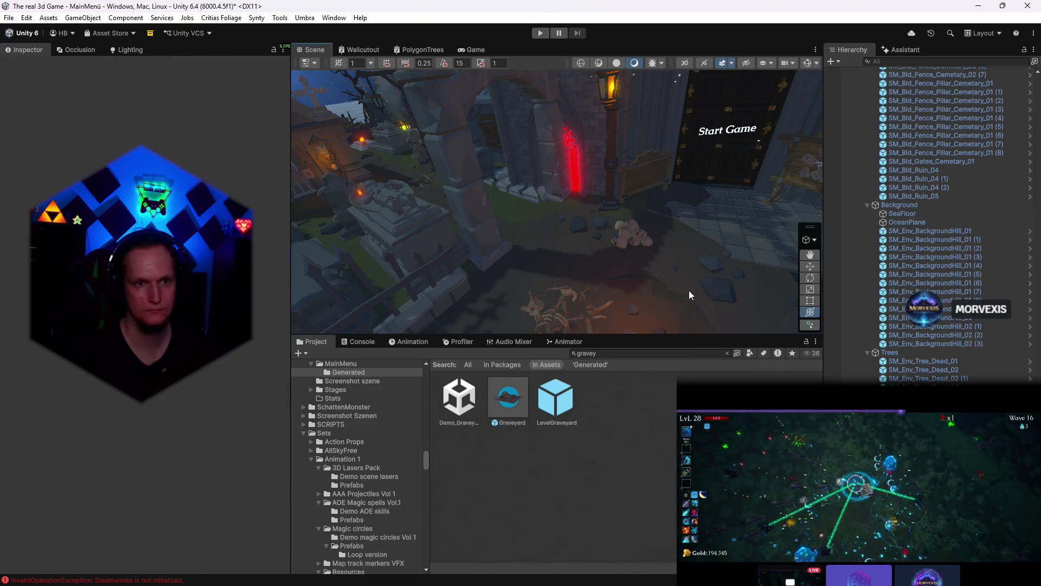
key(ctrl+2)
scroll(935, 259, down, 10)
scroll(935, 259, down, 10)
scroll(934, 260, down, 10)
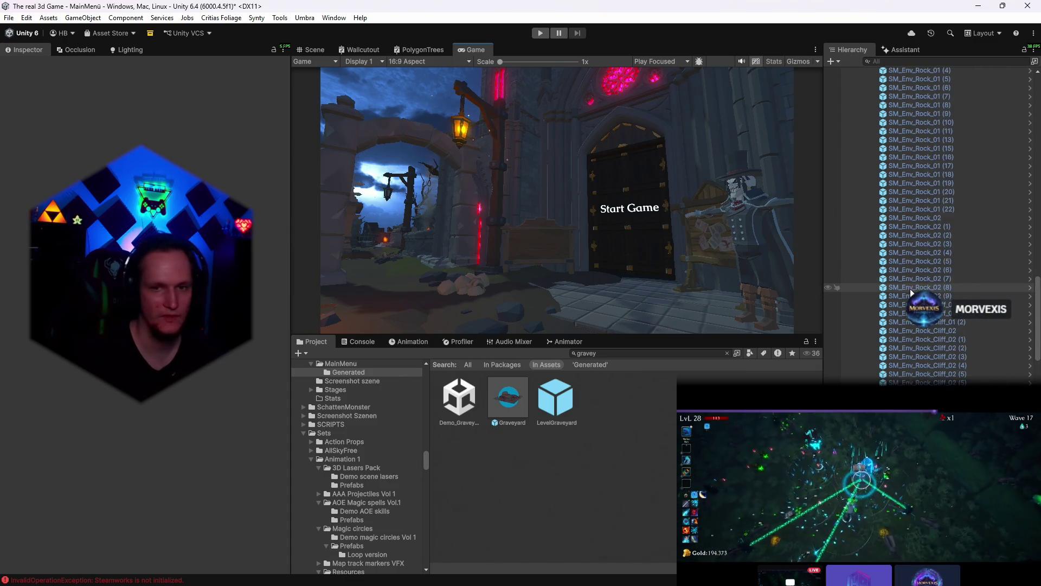
scroll(959, 285, up, 10)
scroll(1036, 291, up, 15)
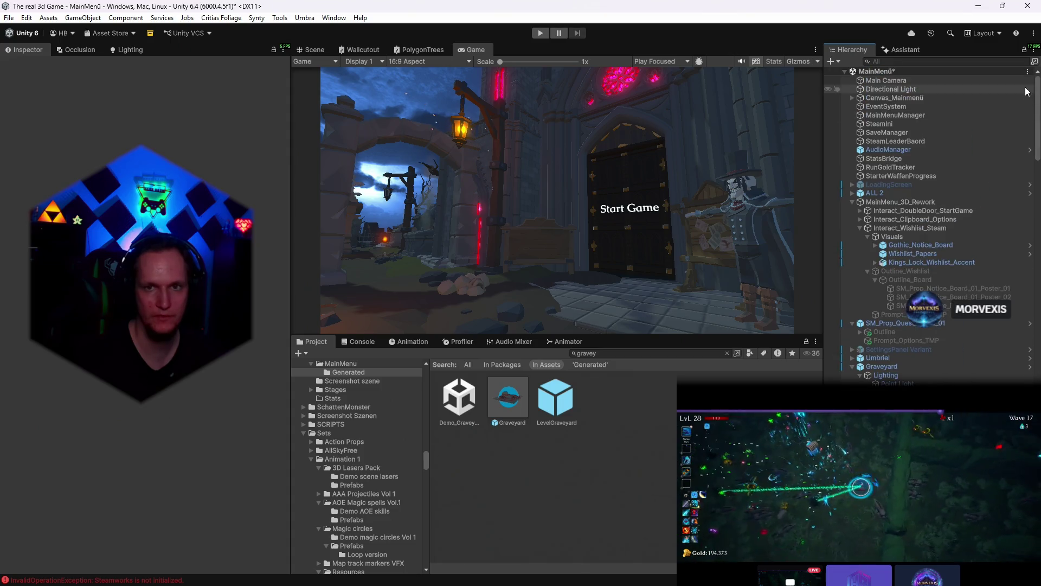
click(897, 89)
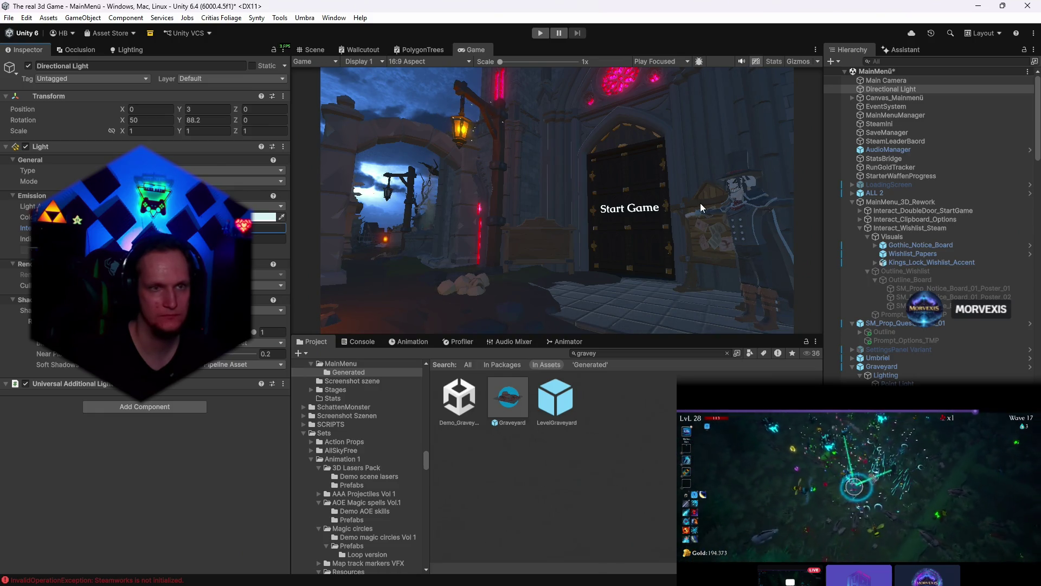
- In Lighting's Environment settings, try Gradient and Color ambient sources, then restore Skybox at 0.67
click(126, 50)
click(191, 67)
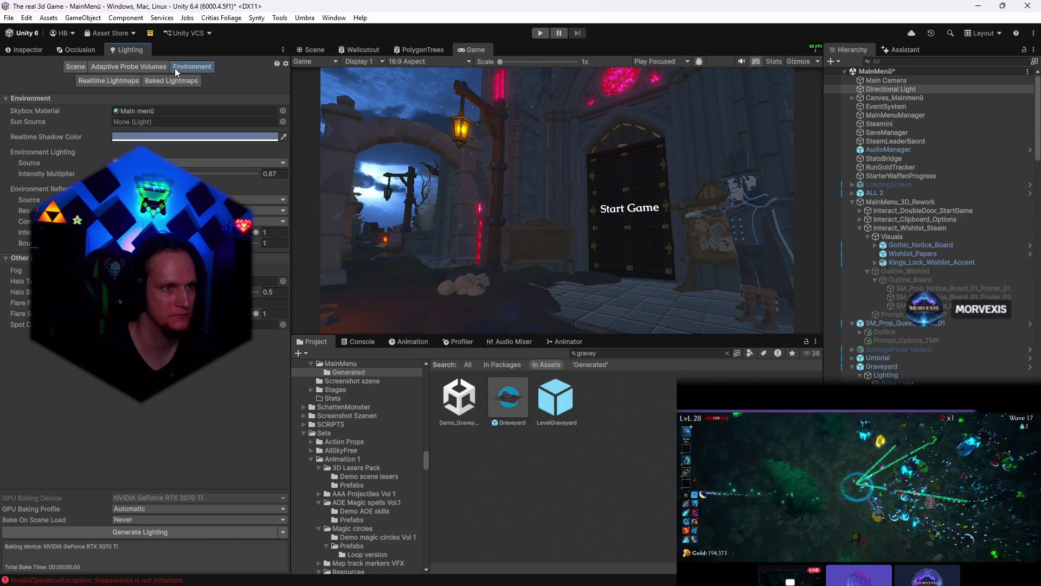
text(0)
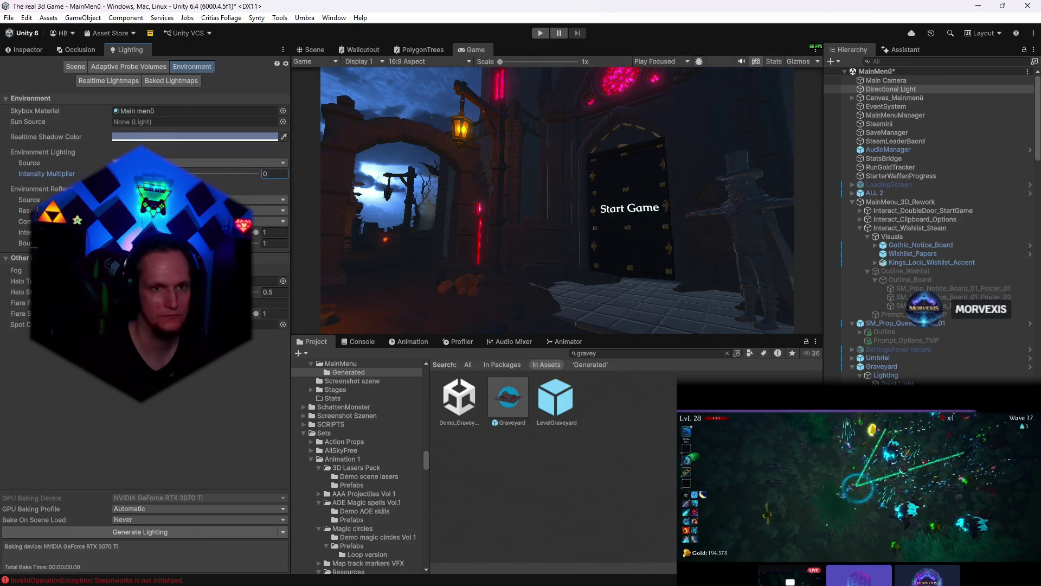
text(.67)
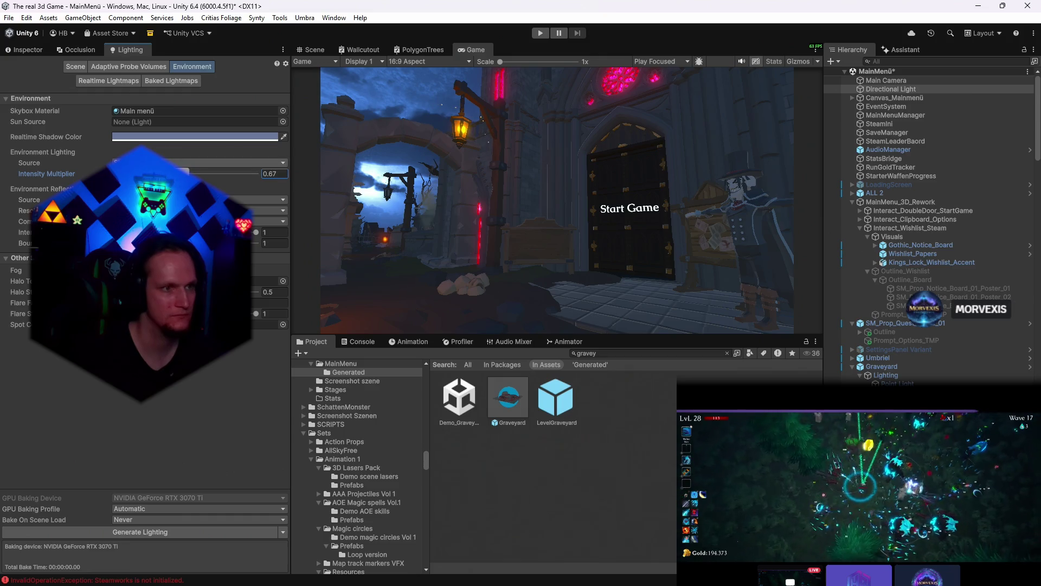
click(200, 162)
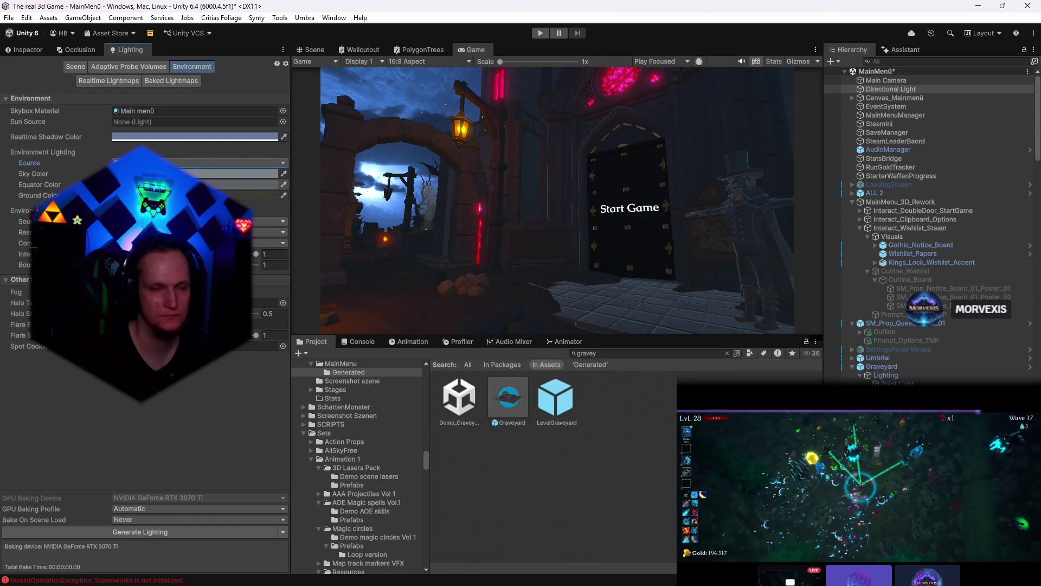
click(199, 196)
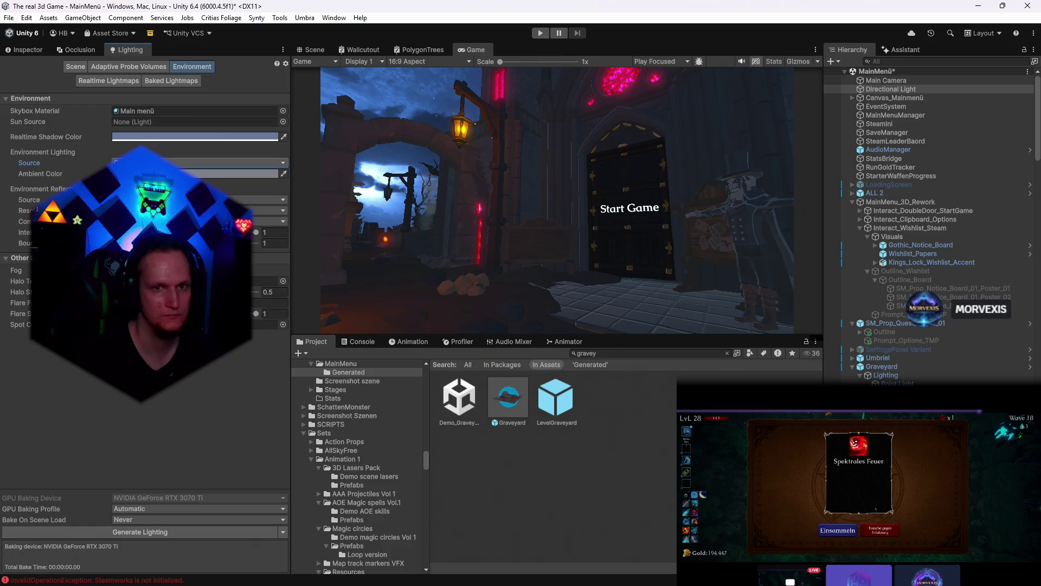
click(200, 162)
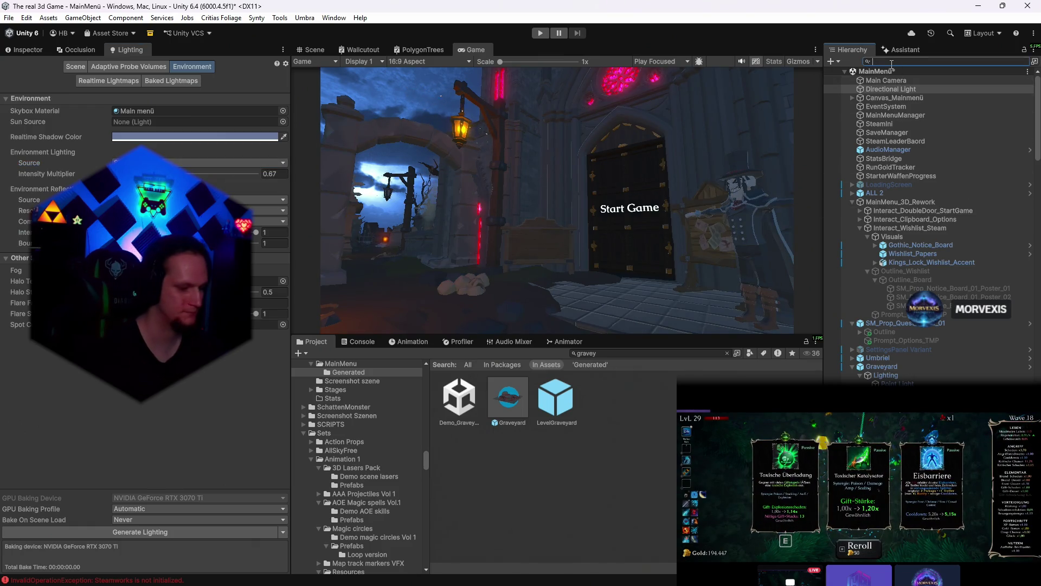
text(dir)
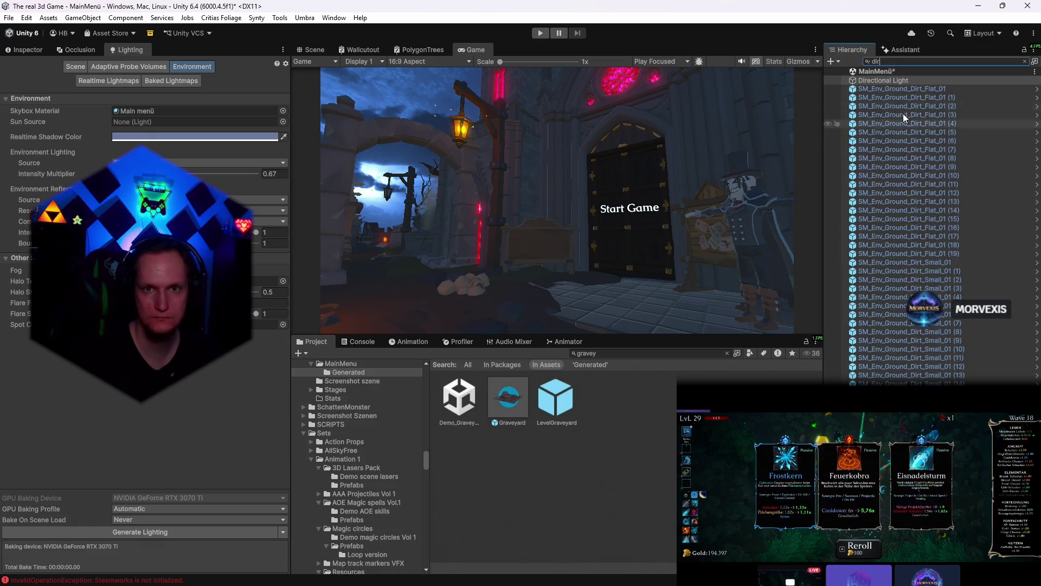
- Clear the Hierarchy search, select the Lighting group and switch to the Scene view
key(BackSpace)
key(BackSpace)
key(BackSpace)
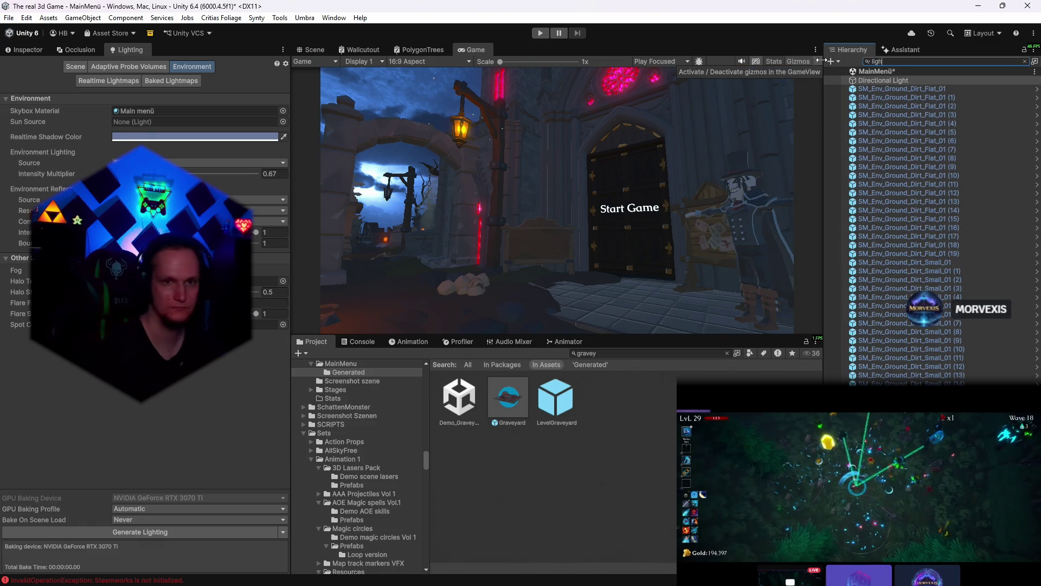
text(light)
click(869, 98)
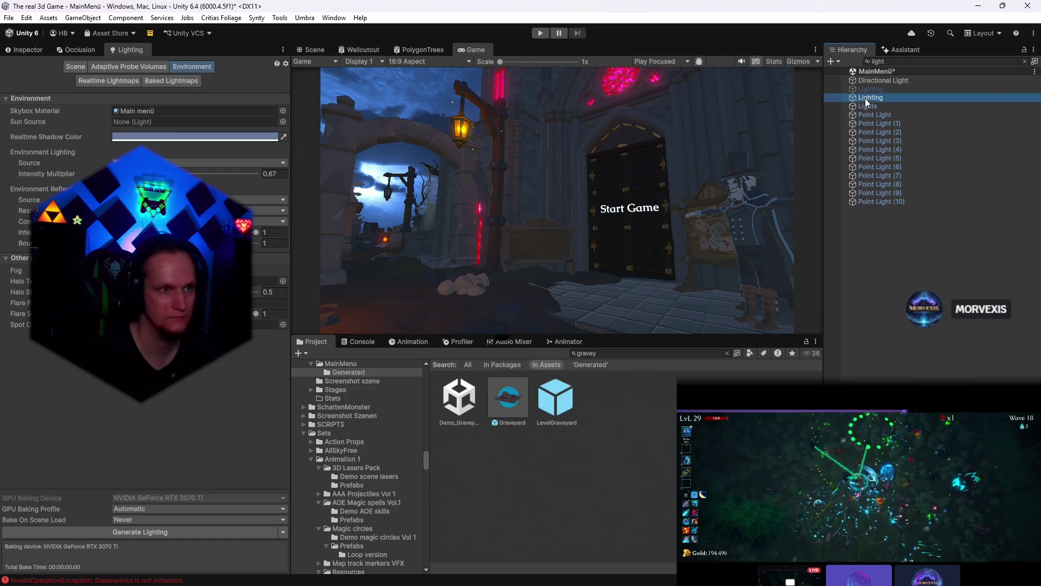
click(36, 49)
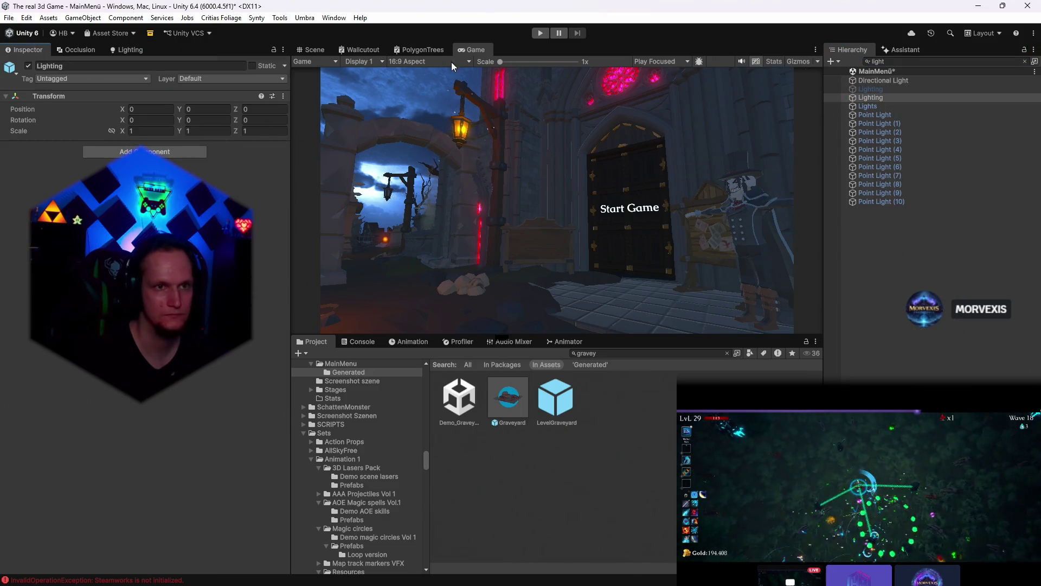
click(314, 50)
scroll(608, 184, down, 3)
scroll(648, 197, up, 3)
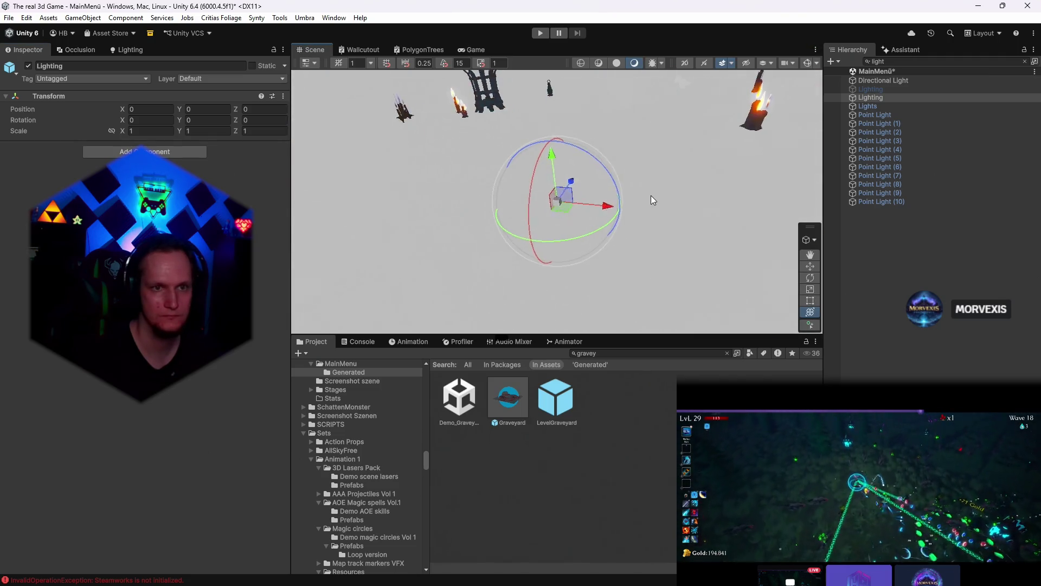
- Frame Point Light (1) and fly the view over to the castle's glowing red windows
drag(646, 198, 520, 163)
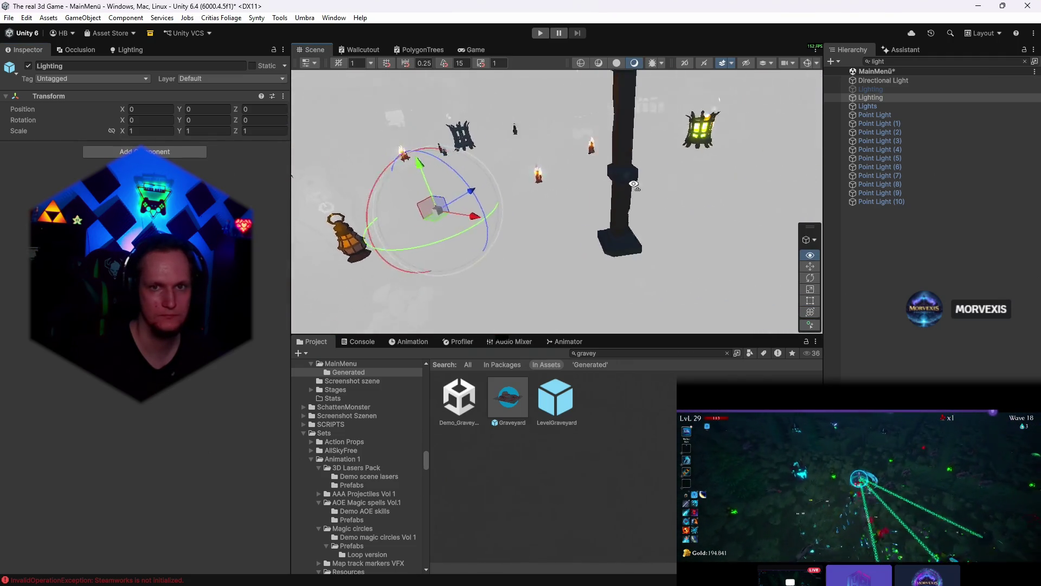
double_click(887, 124)
mouse_move(773, 180)
mouse_down()
mouse_move(664, 152)
mouse_move(717, 154)
mouse_move(635, 148)
mouse_up()
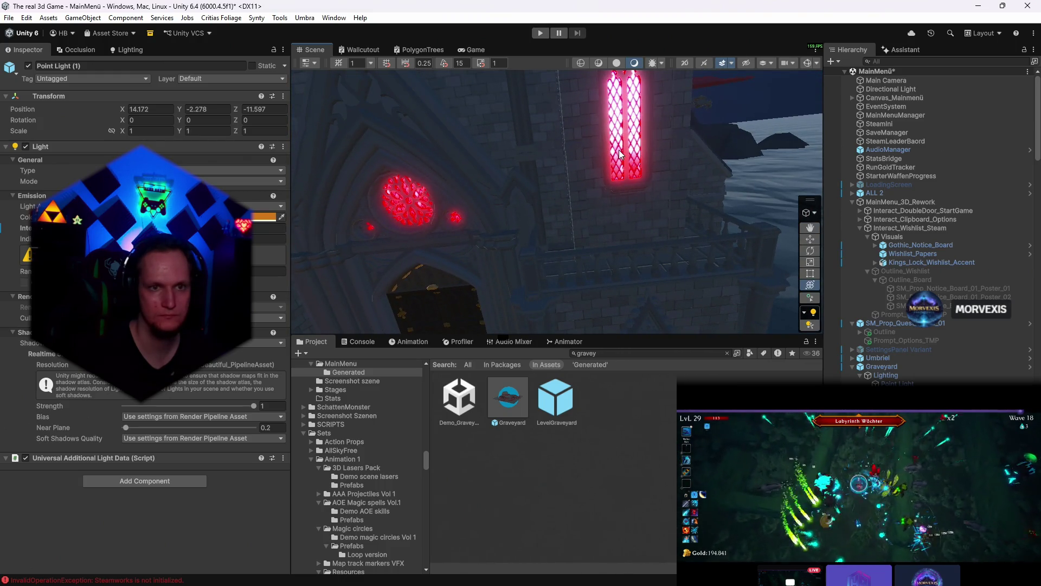
- Locate the tall window's WindowGlass material in the project and delete the red lower panes of another window
click(621, 151)
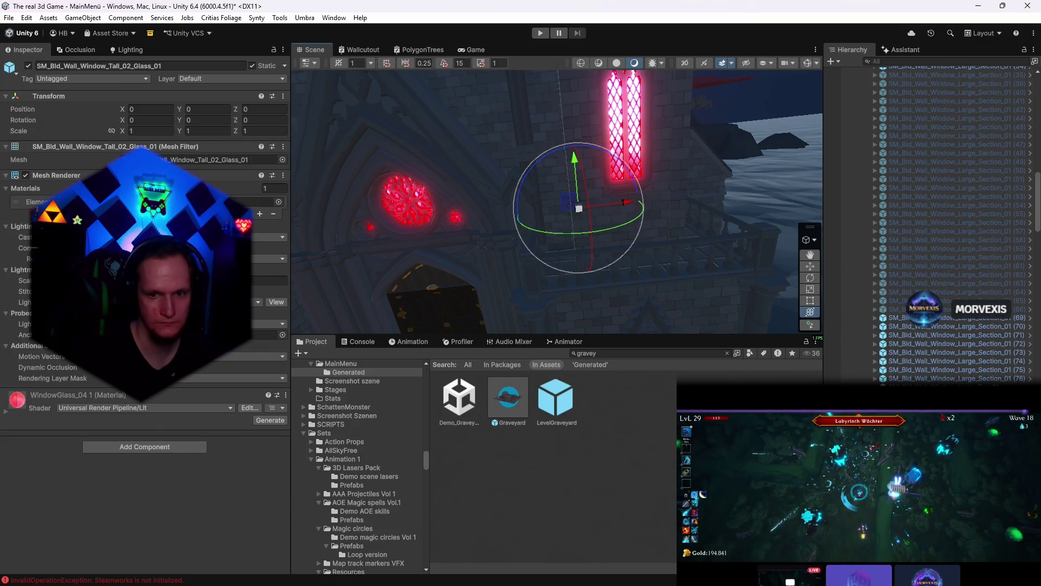
click(286, 395)
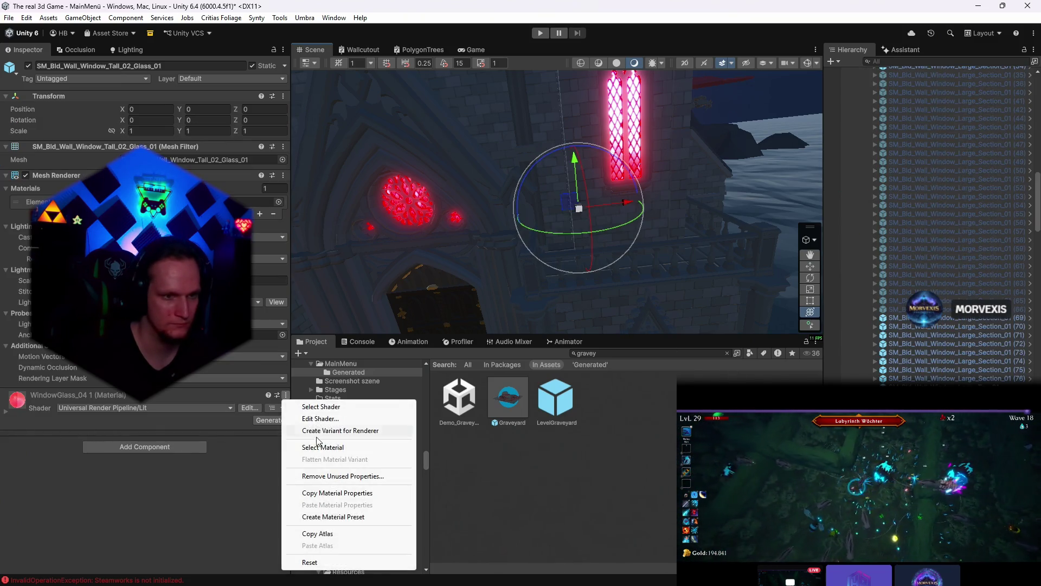
click(322, 447)
drag(618, 204, 622, 293)
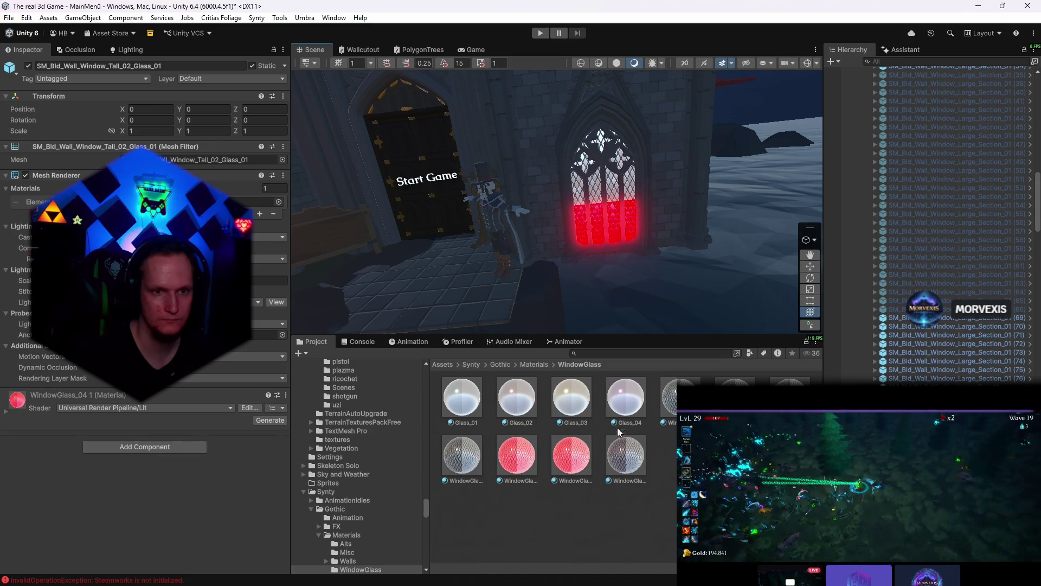
click(595, 216)
key(Delete)
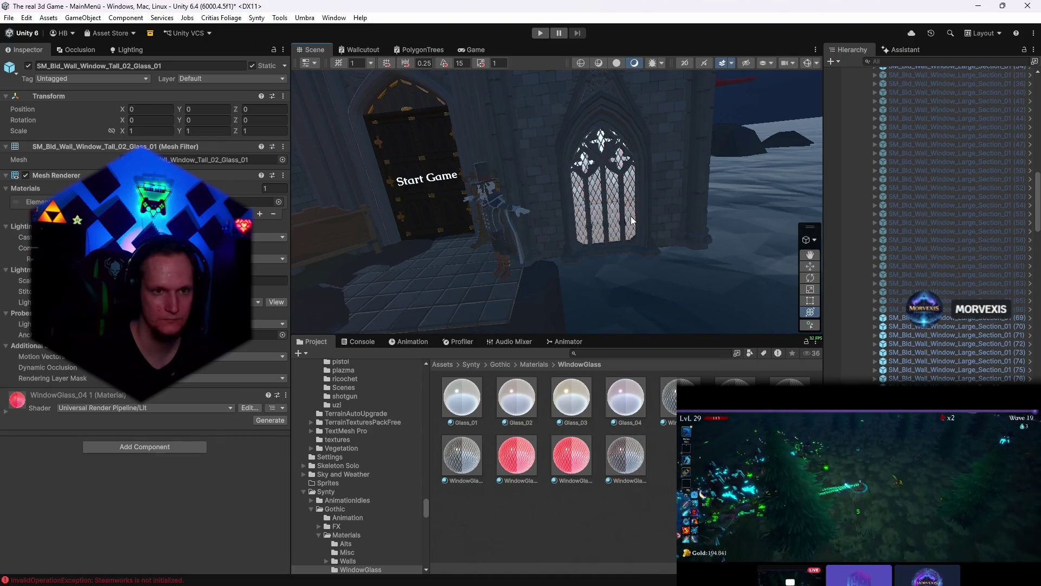
- Give the window by the lamp clear lattice glass on its lower and upper panes, checking in Game view
drag(630, 215, 592, 252)
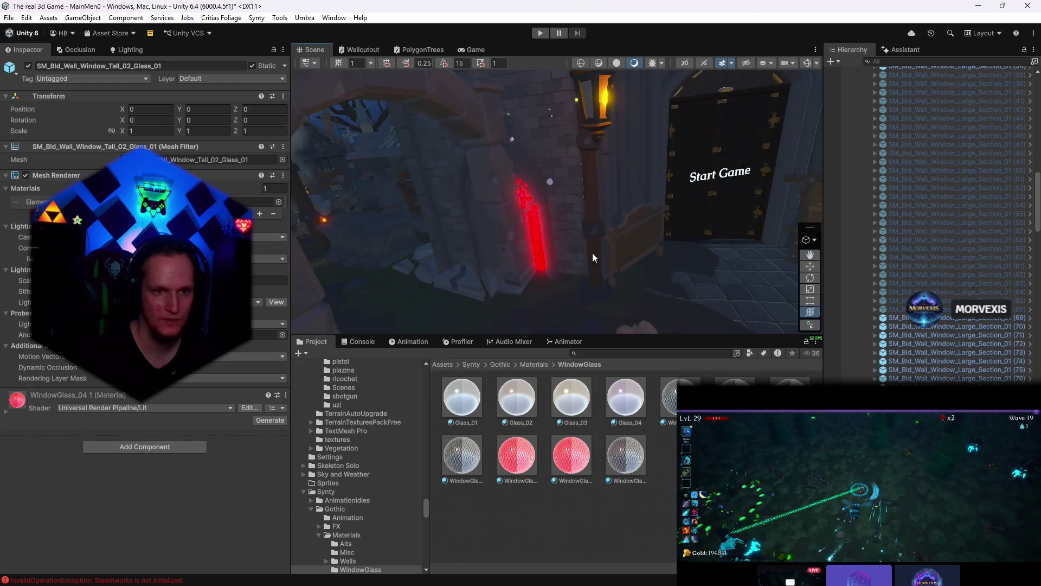
drag(625, 457, 541, 239)
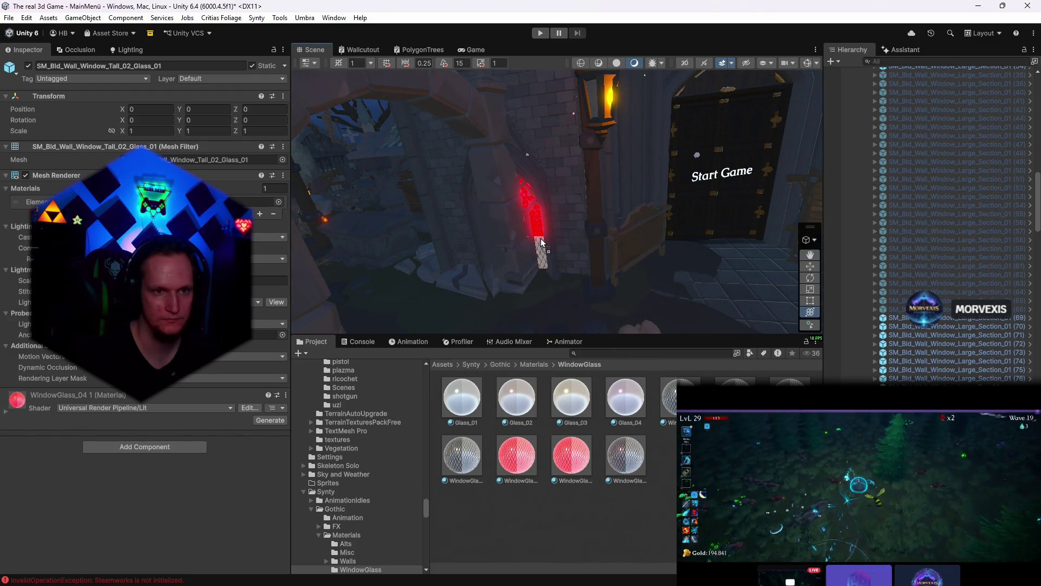
drag(625, 457, 541, 230)
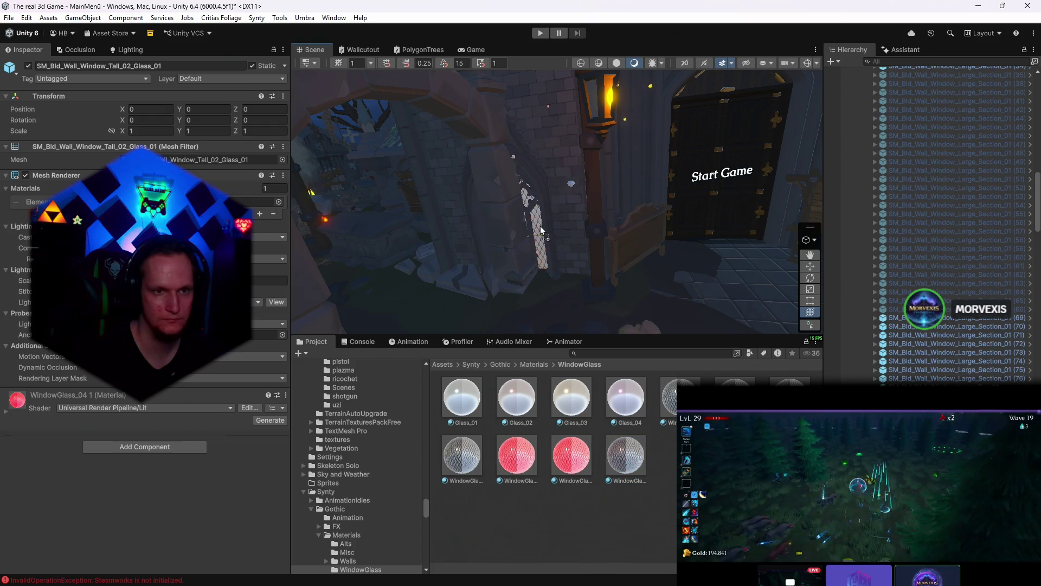
click(478, 50)
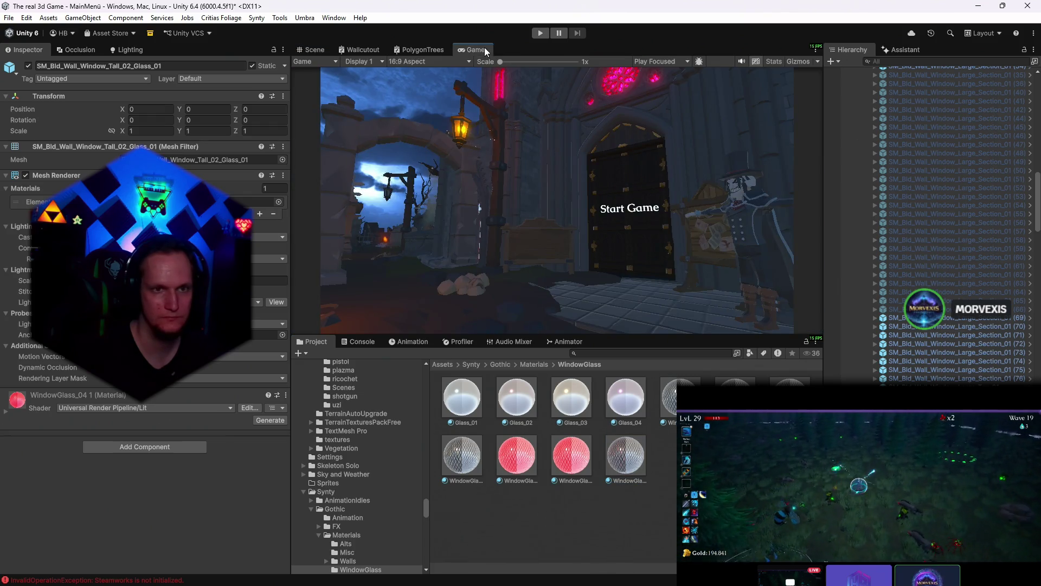
click(322, 50)
- Give the rose window clear lattice glass, look over the other windows and return to Game view
drag(488, 204, 656, 182)
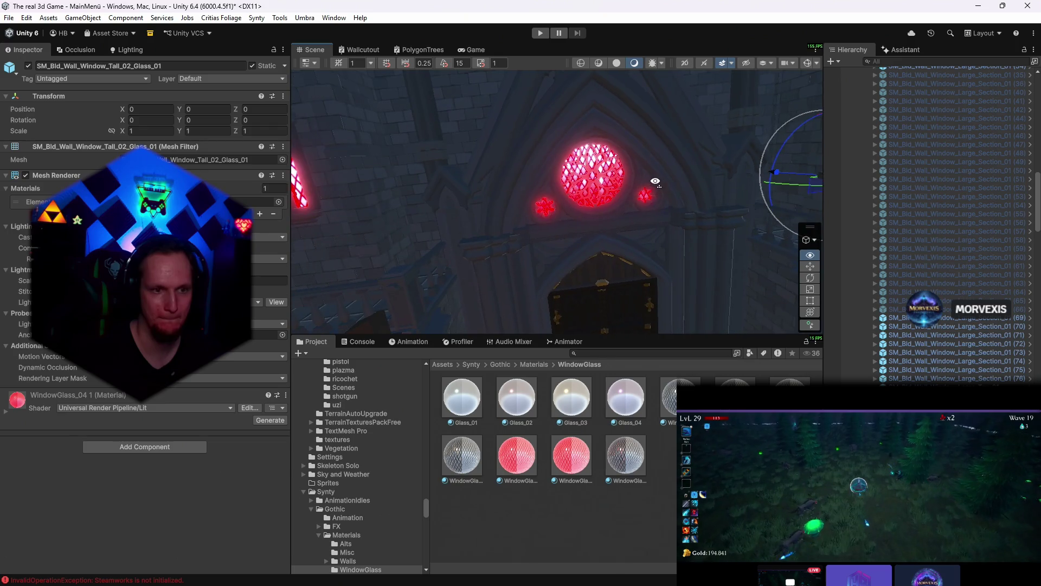
drag(468, 448, 601, 183)
scroll(584, 180, up, 3)
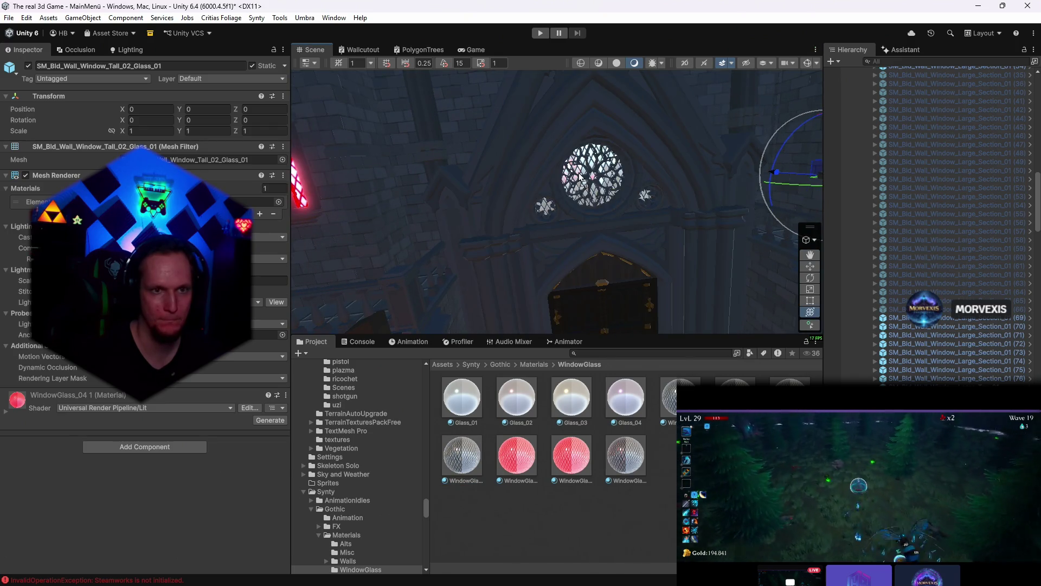
mouse_move(584, 180)
mouse_down()
mouse_move(485, 147)
mouse_move(543, 213)
mouse_up()
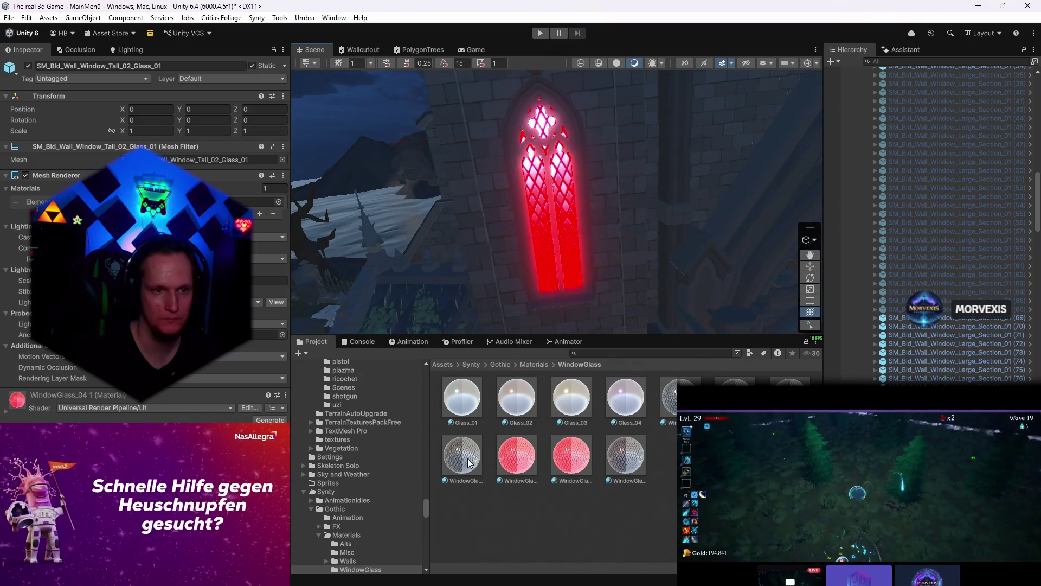
scroll(539, 210, down, 5)
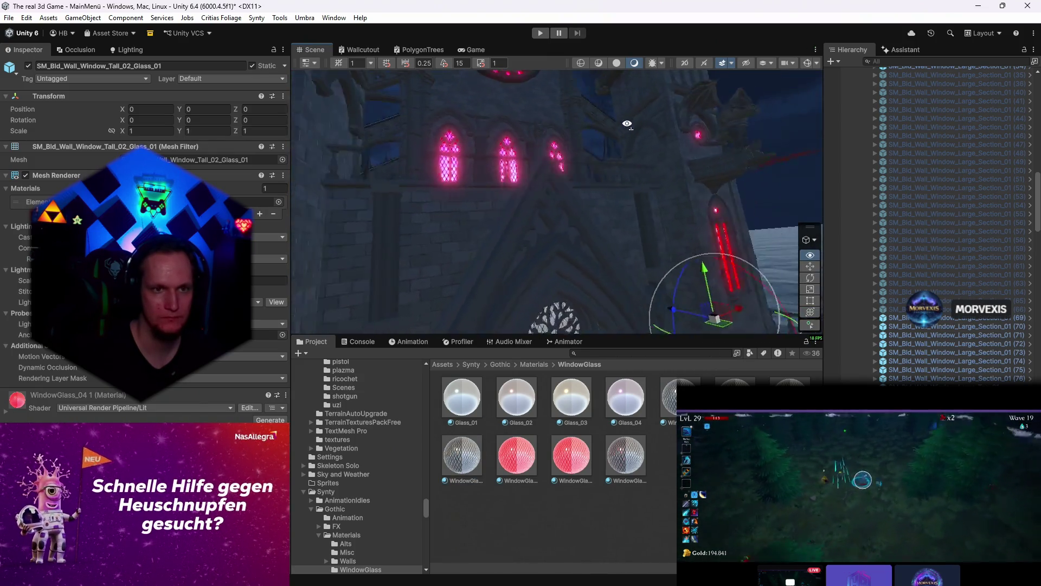
drag(540, 211, 488, 163)
click(476, 50)
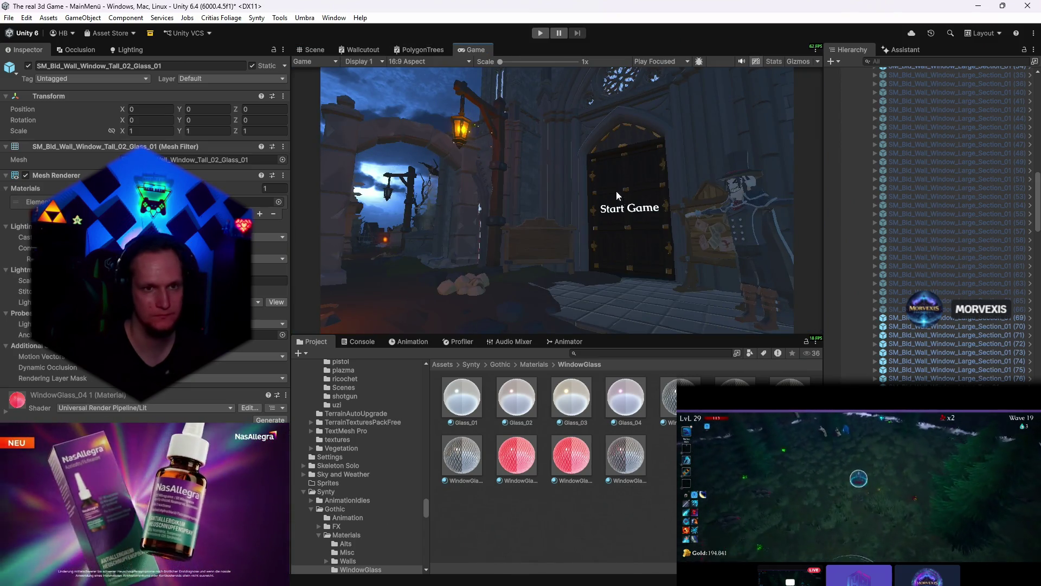
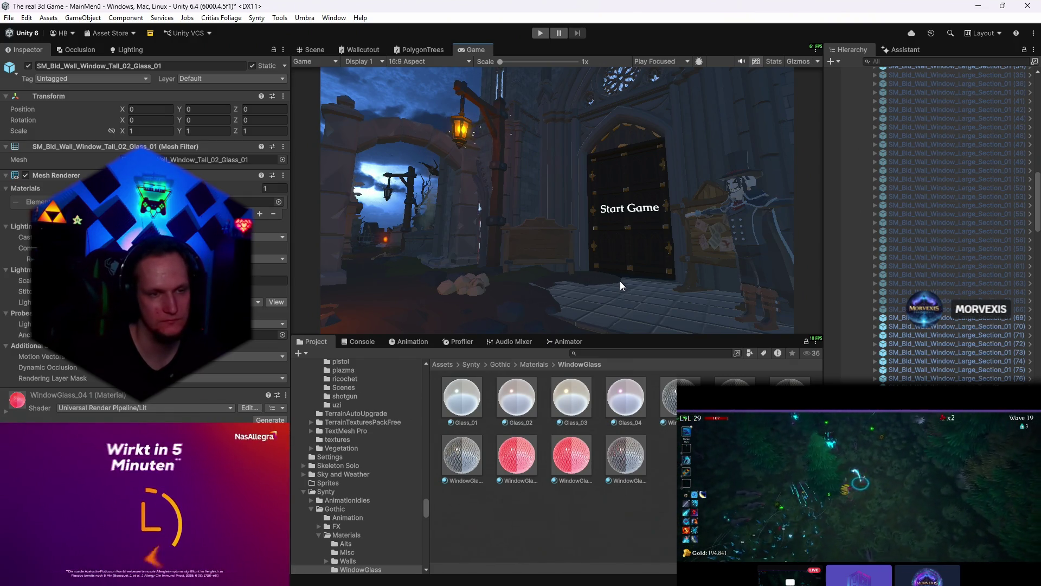
- Inspect the cemetery gates in the Scene view and undo the stray change
click(314, 50)
drag(570, 203, 529, 273)
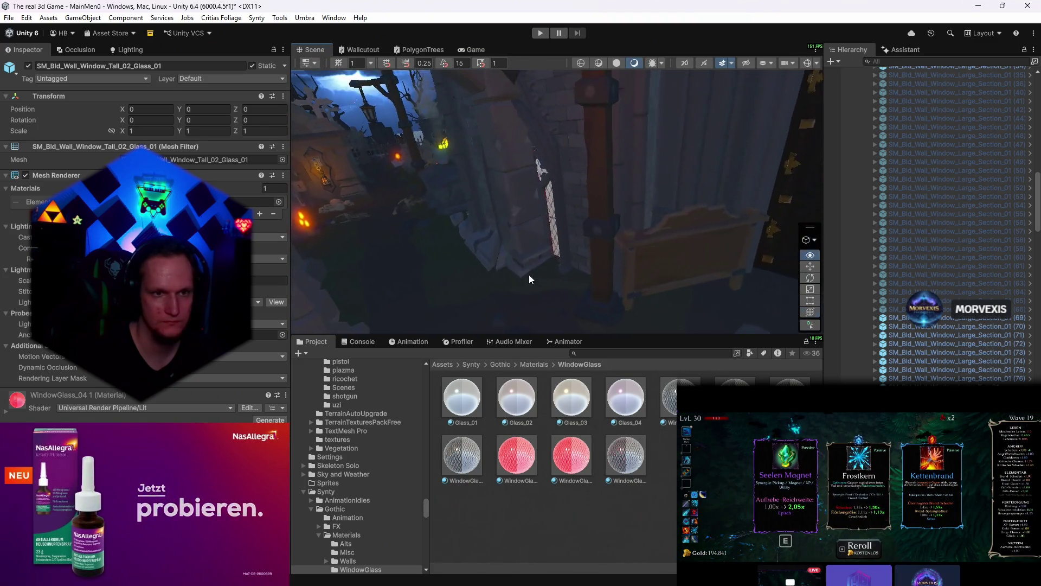
click(515, 237)
mouse_move(530, 228)
mouse_down()
mouse_move(426, 282)
mouse_move(413, 318)
mouse_move(468, 300)
mouse_up()
key(ctrl+z)
- Check the menu in the Game view, then return to the scene and select Umbriel
click(476, 49)
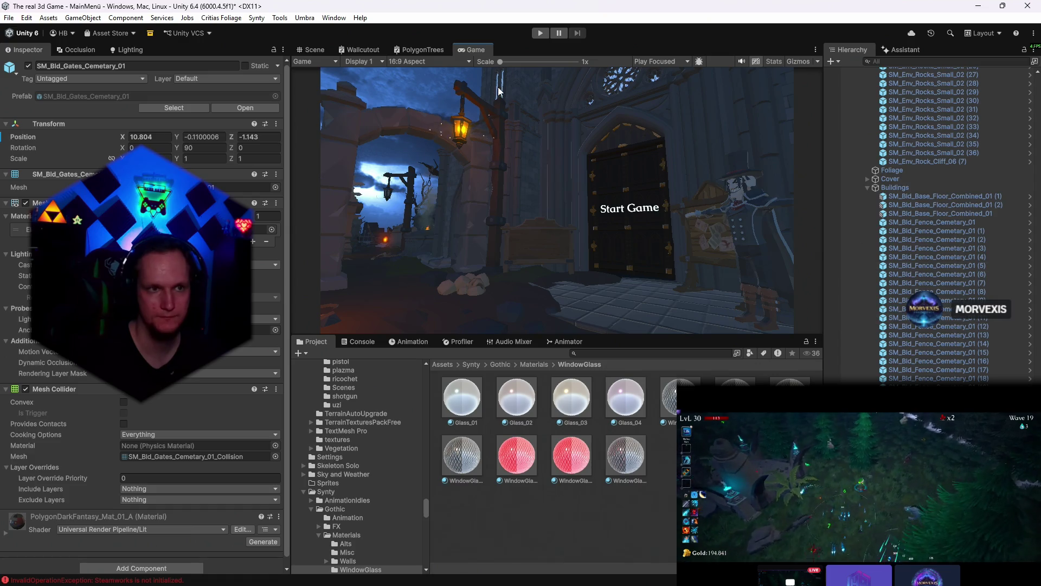
click(314, 50)
drag(651, 244, 841, 203)
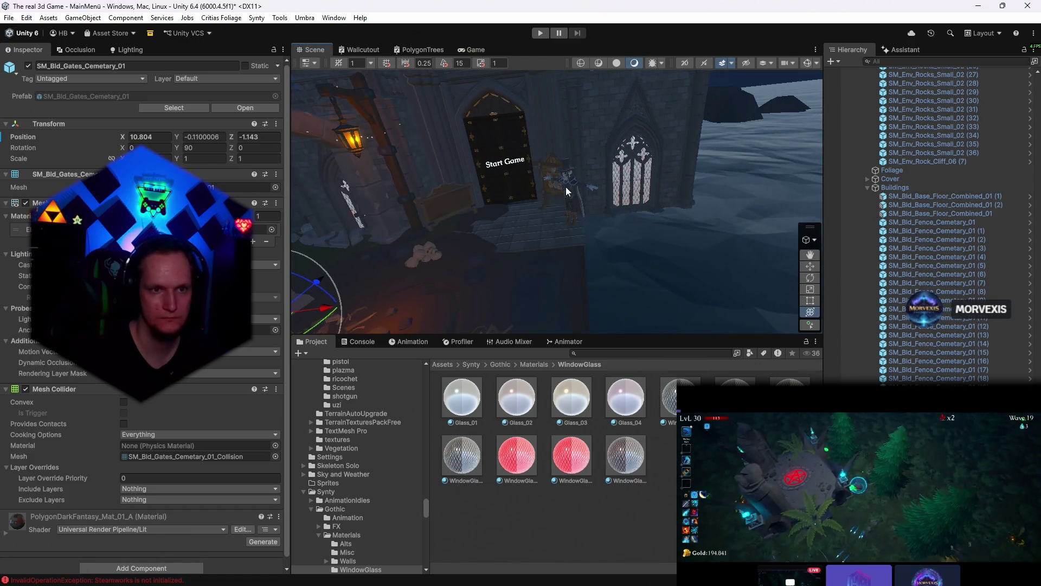
click(565, 186)
drag(687, 224, 700, 237)
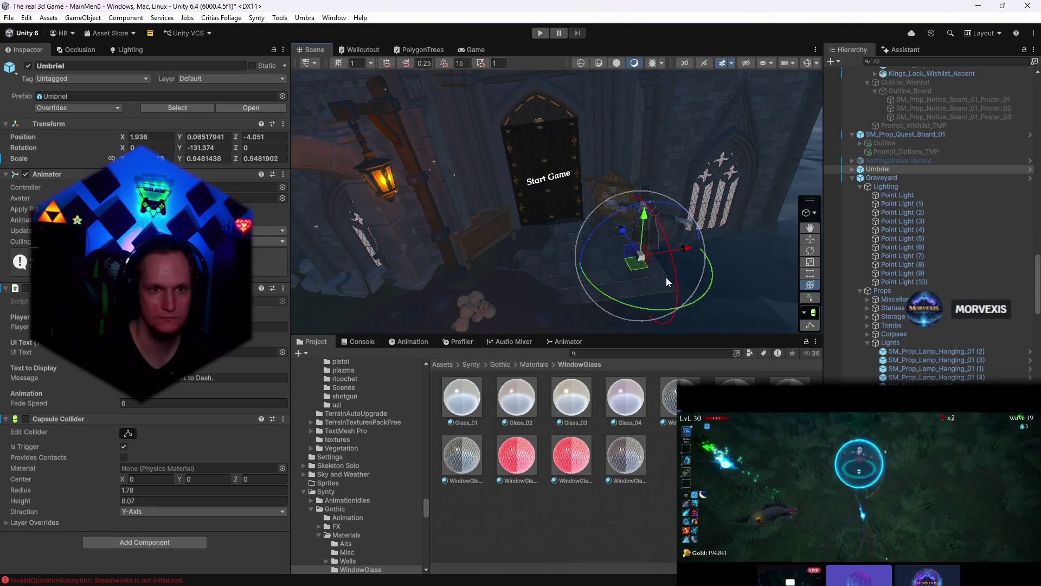
- Move Umbriel left of the door, turn it, and check the placement in the game preview
drag(640, 261, 431, 277)
mouse_move(504, 244)
mouse_down()
mouse_move(483, 247)
mouse_move(533, 286)
mouse_up()
drag(538, 244, 732, 239)
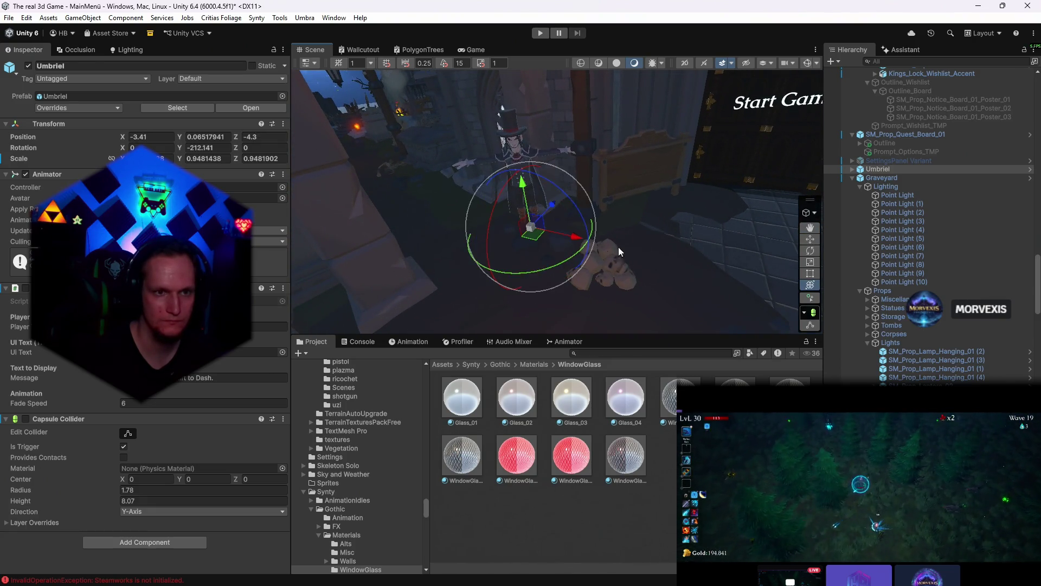
drag(537, 235, 556, 233)
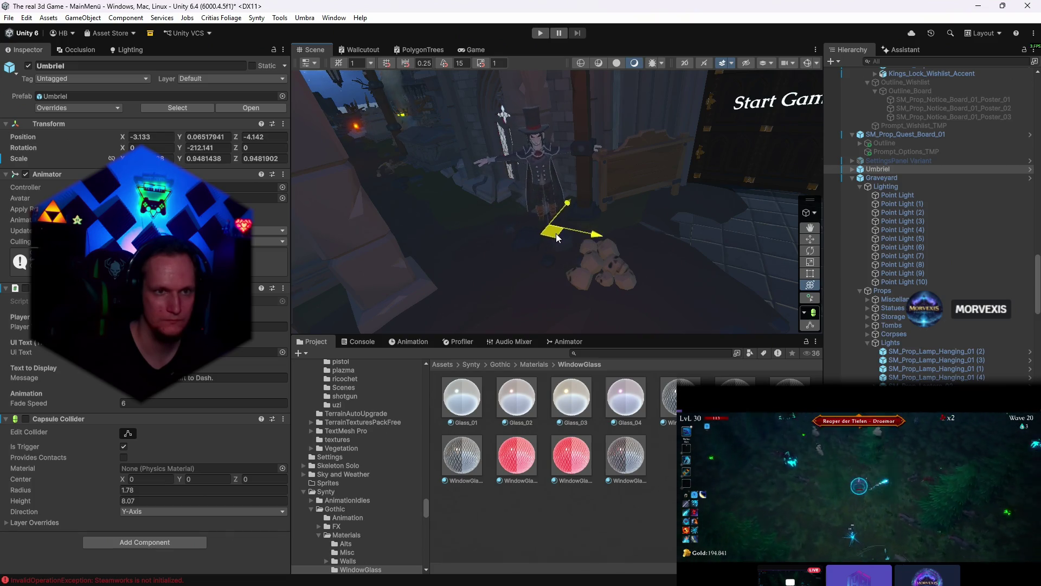
click(470, 50)
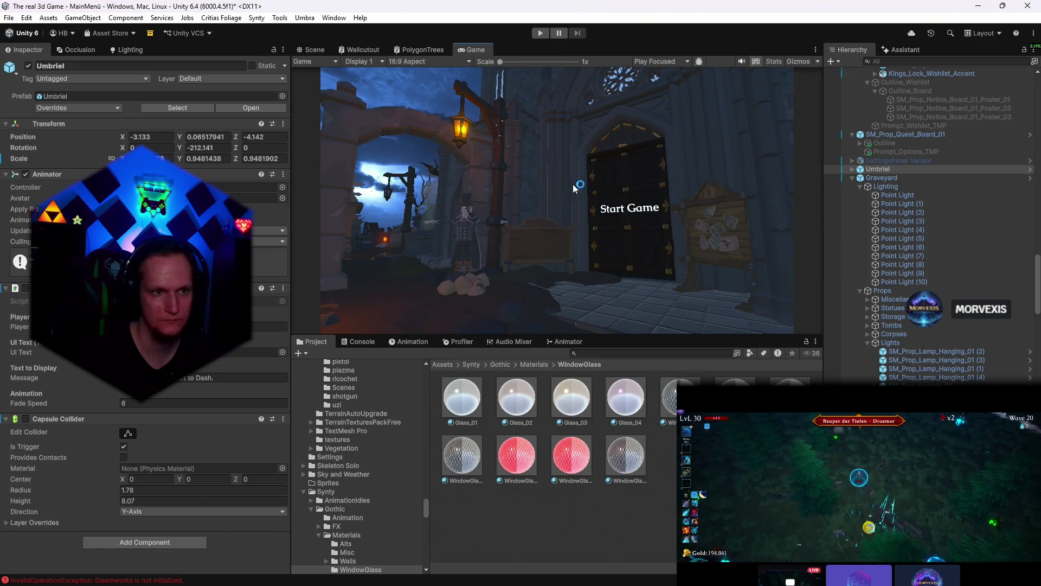
click(314, 49)
- Rotate Umbriel again and shift it back beside the lamp, verify in Game view, then select the Graveyard group
drag(554, 265, 665, 218)
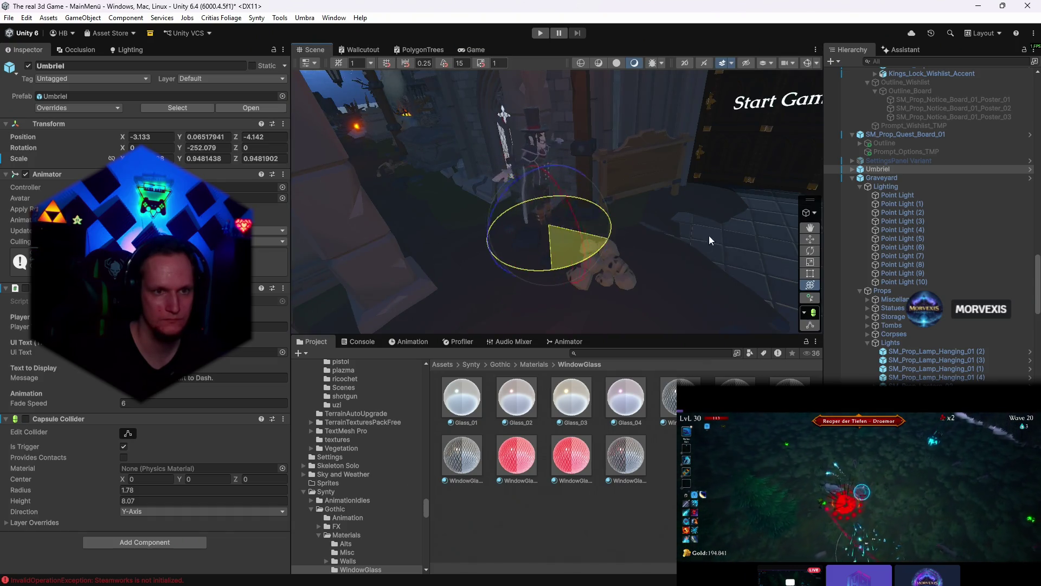
drag(554, 242, 440, 308)
key(e)
click(472, 51)
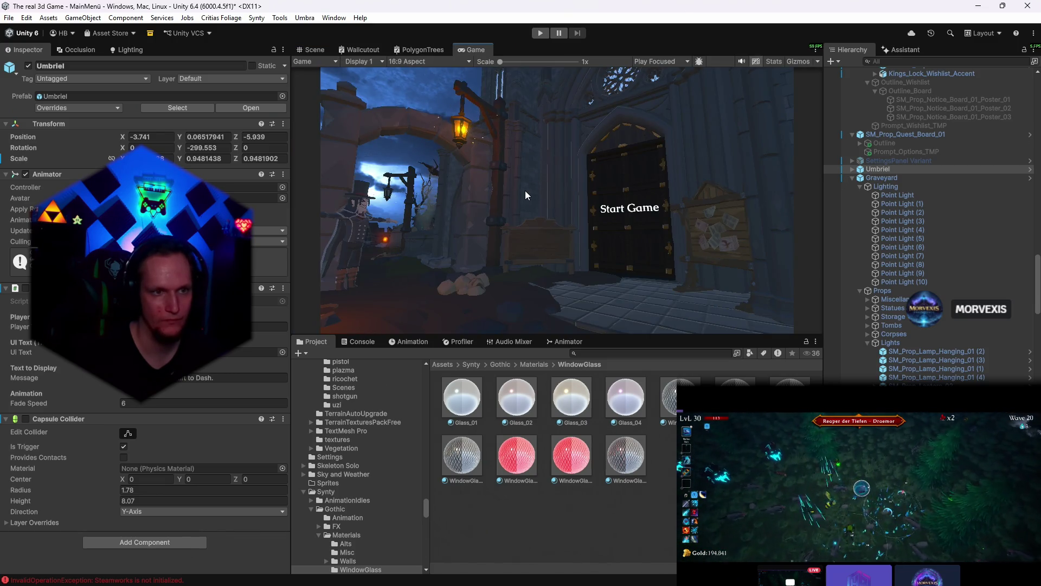
click(314, 50)
right_click(637, 213)
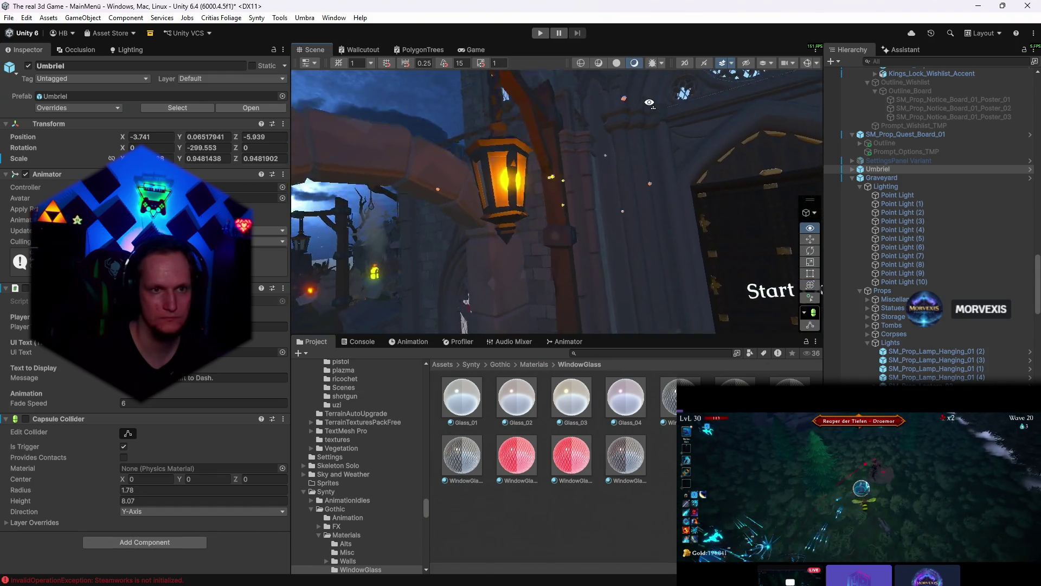
click(574, 292)
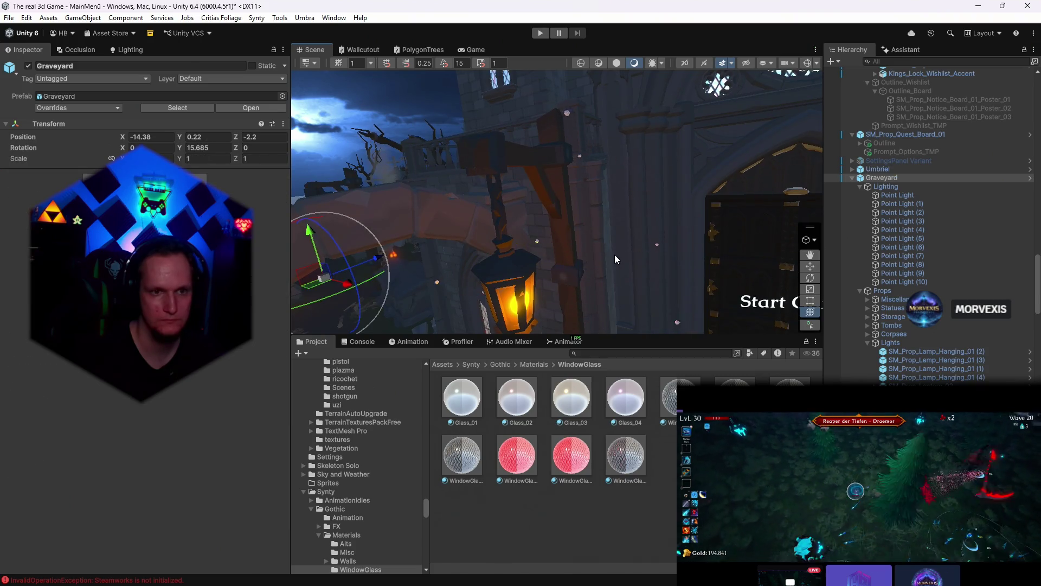
scroll(614, 254, down, 3)
scroll(896, 287, down, 5)
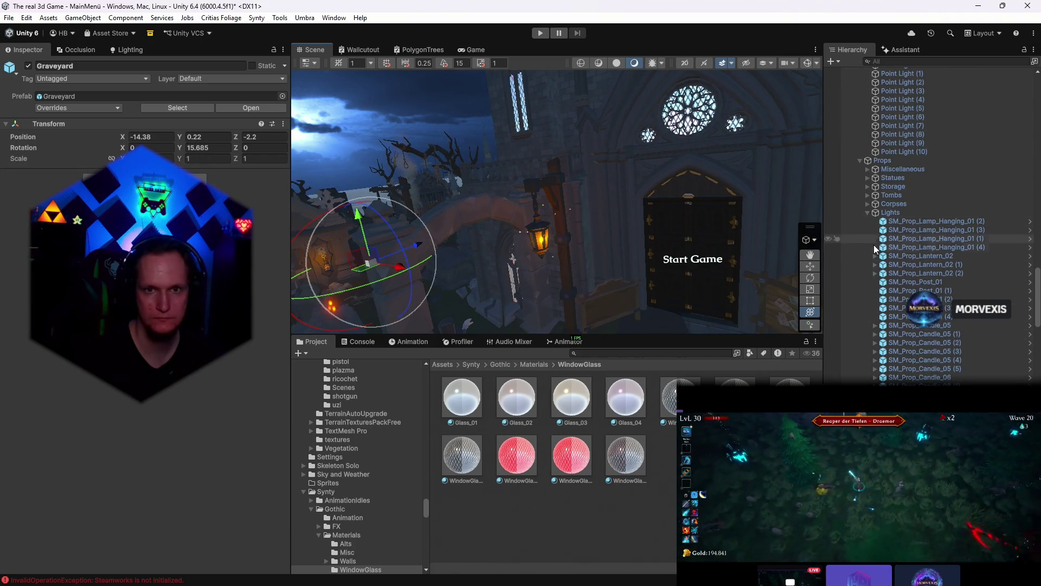
scroll(901, 265, up, 3)
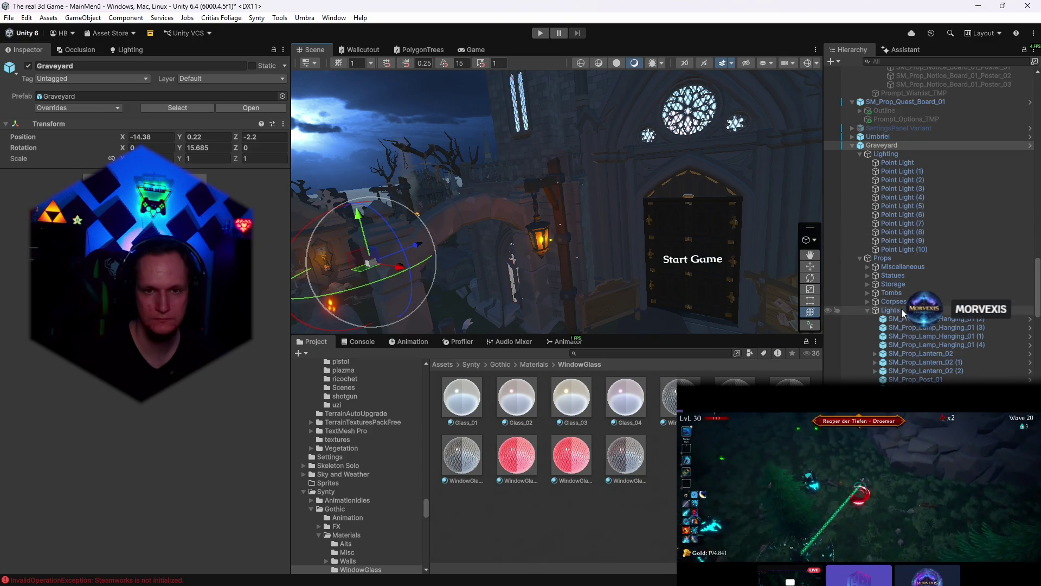
scroll(902, 308, down, 3)
scroll(901, 308, down, 4)
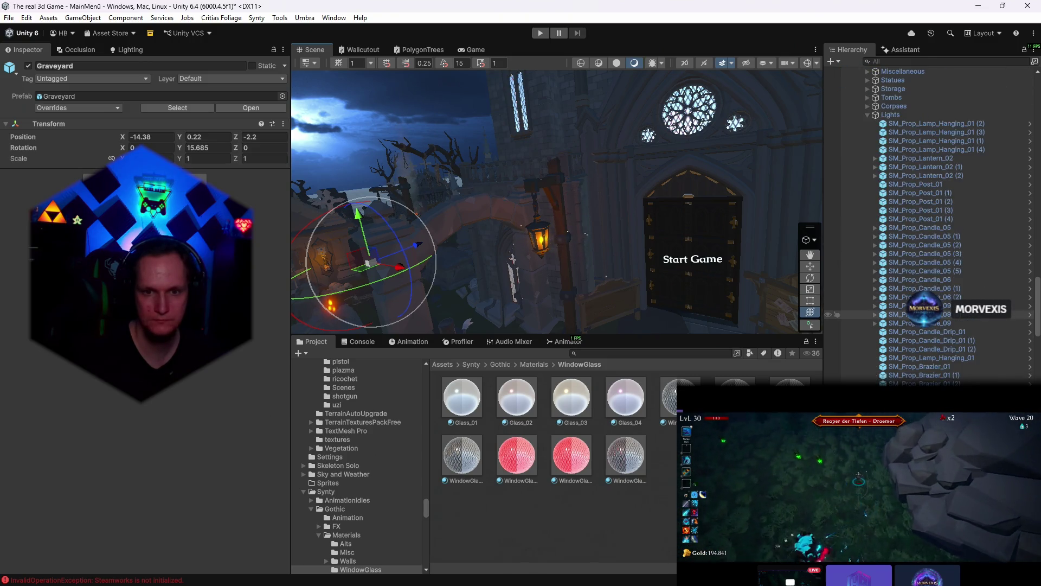
scroll(901, 309, down, 5)
scroll(911, 325, down, 5)
scroll(930, 359, down, 5)
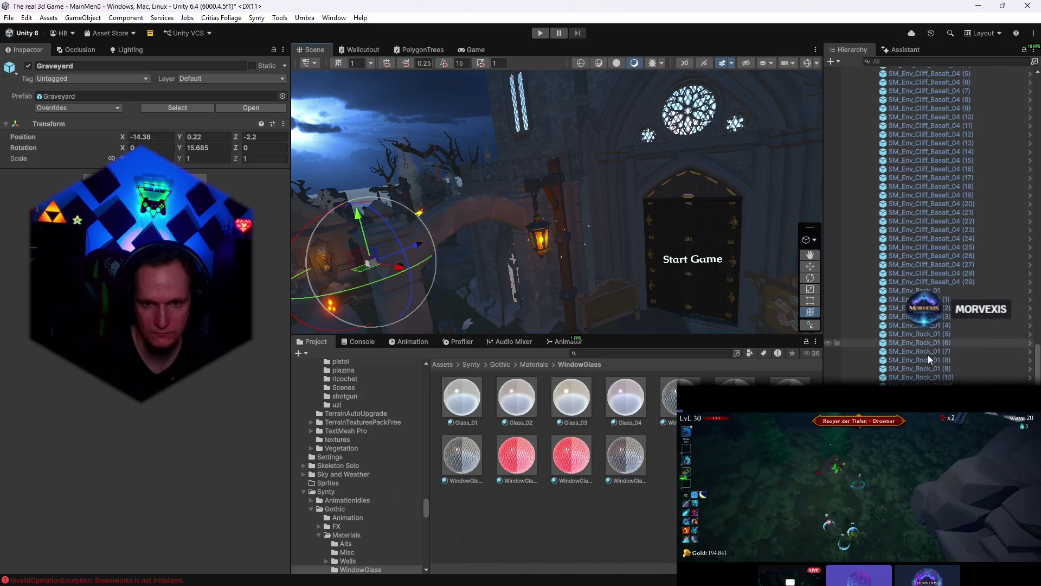
scroll(930, 359, down, 5)
scroll(930, 358, down, 5)
scroll(929, 359, down, 5)
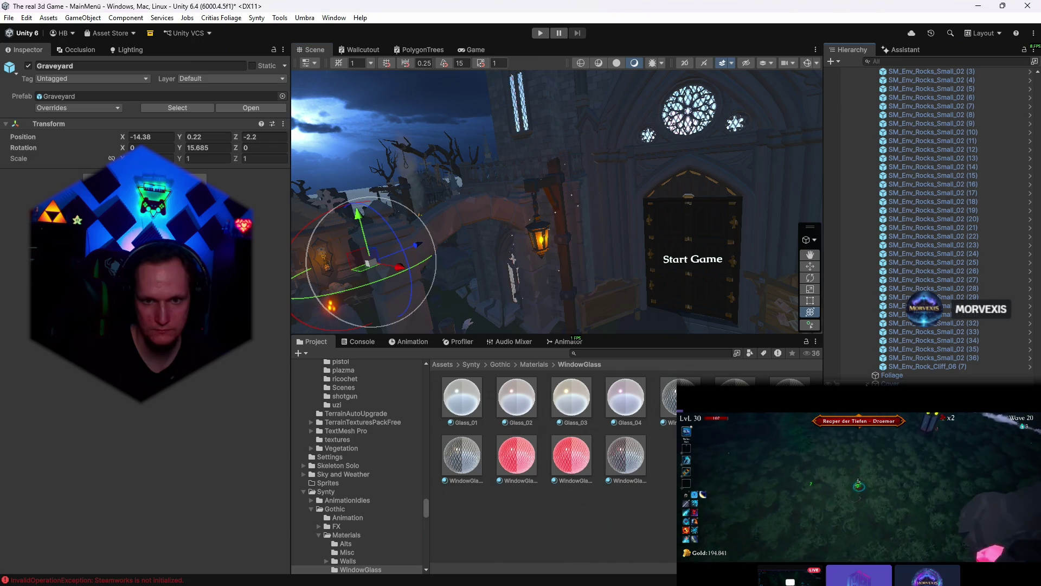
scroll(929, 359, down, 5)
scroll(930, 358, down, 5)
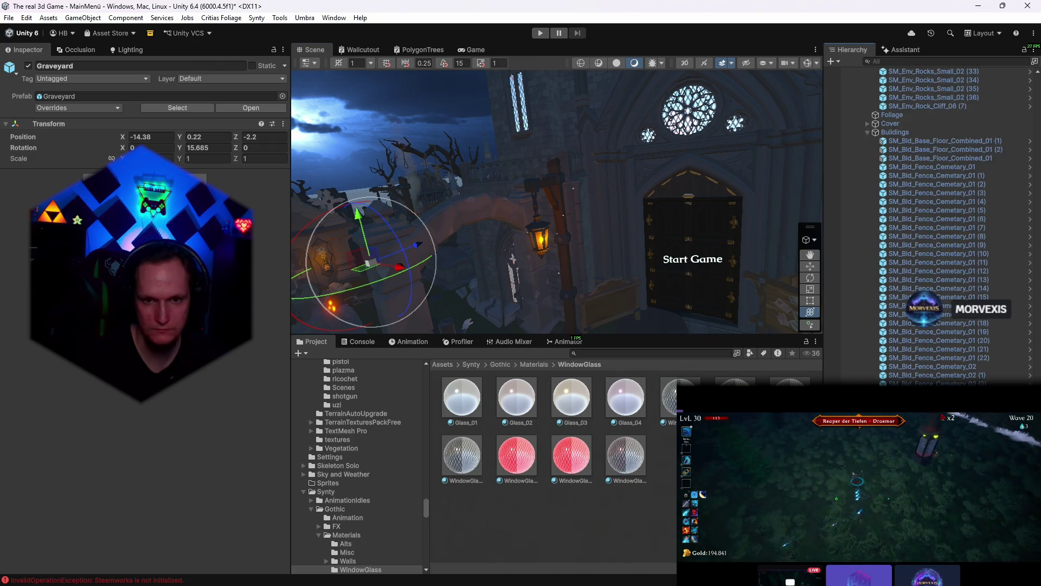
scroll(930, 359, down, 3)
scroll(930, 244, down, 4)
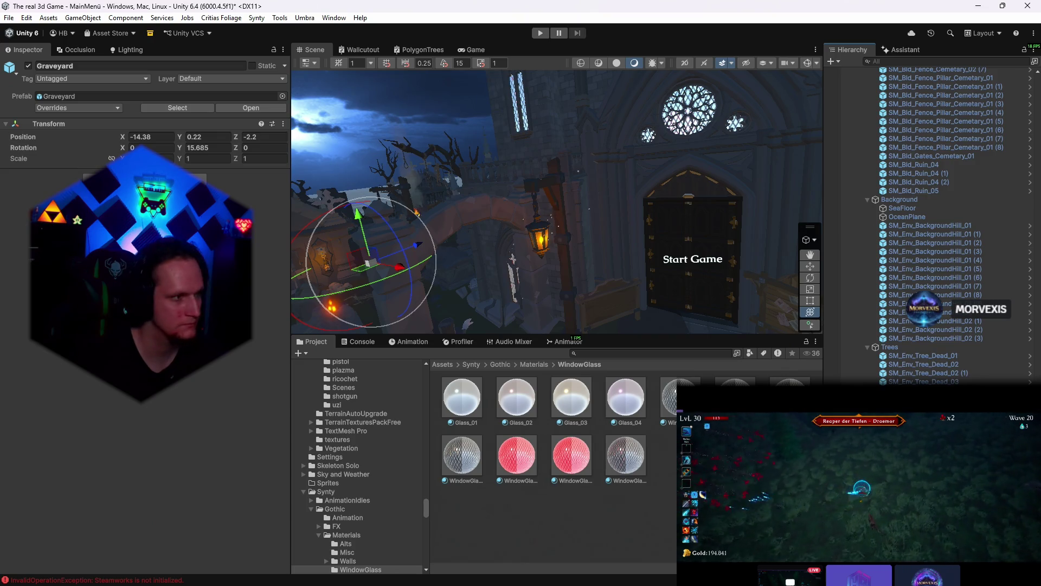
scroll(930, 244, down, 1)
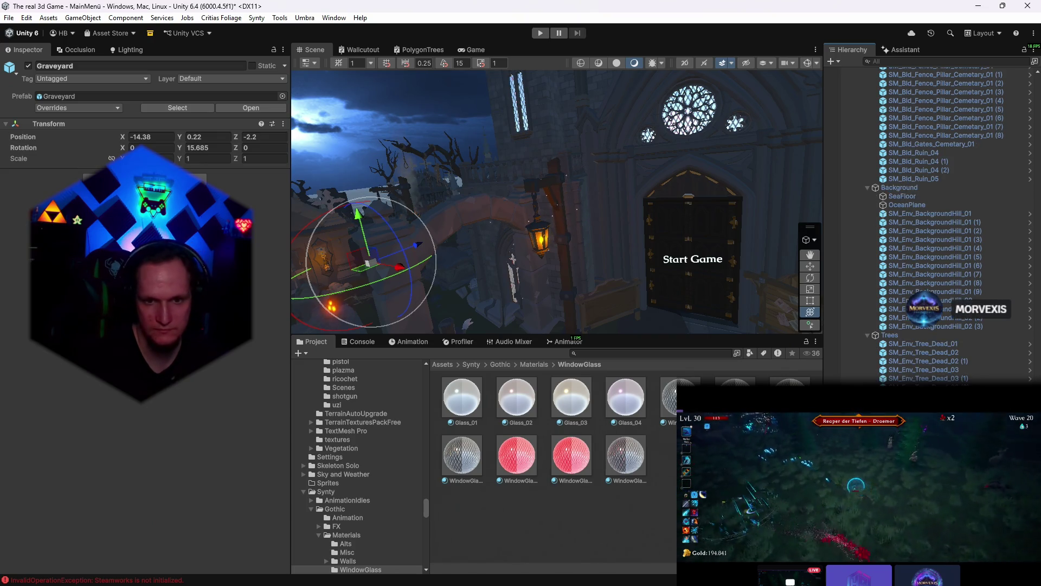
- Select the FX_Fireflies_01 (2) particle effect in the Hierarchy
click(360, 268)
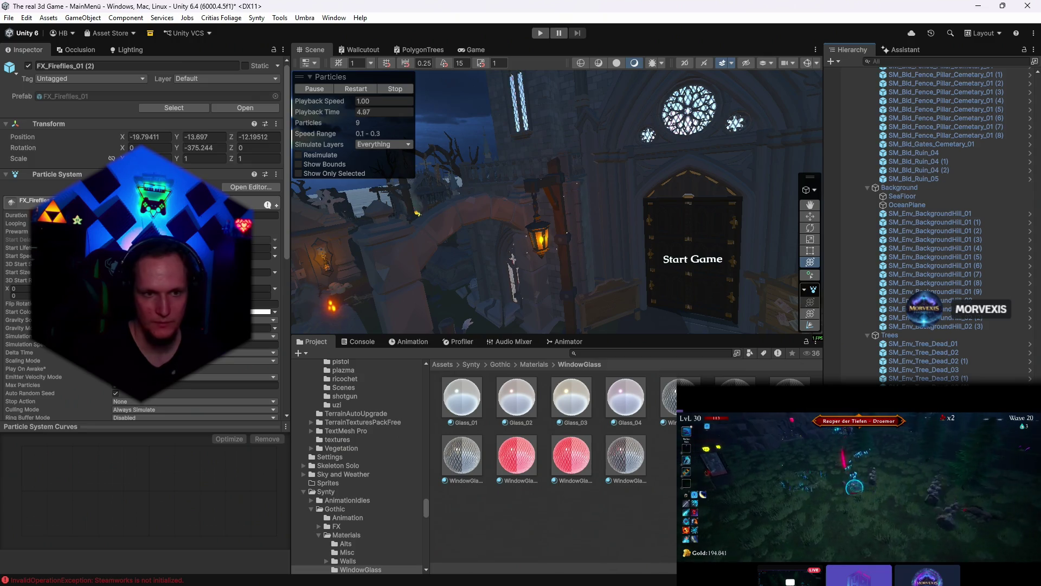
- Find the fireflies effect at the lantern, lower it slightly, and check it in the game preview
click(415, 212)
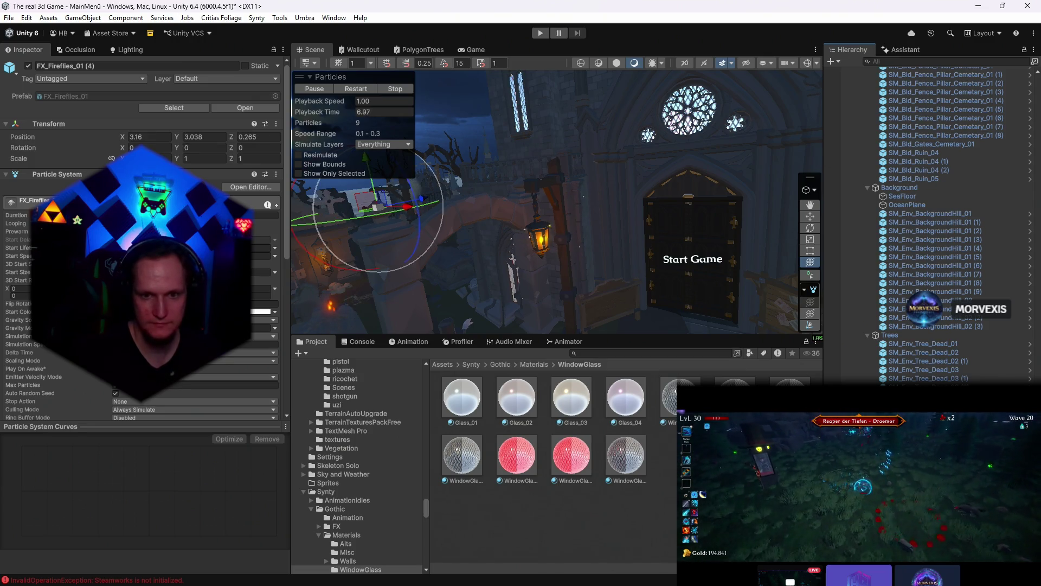
click(326, 265)
click(513, 261)
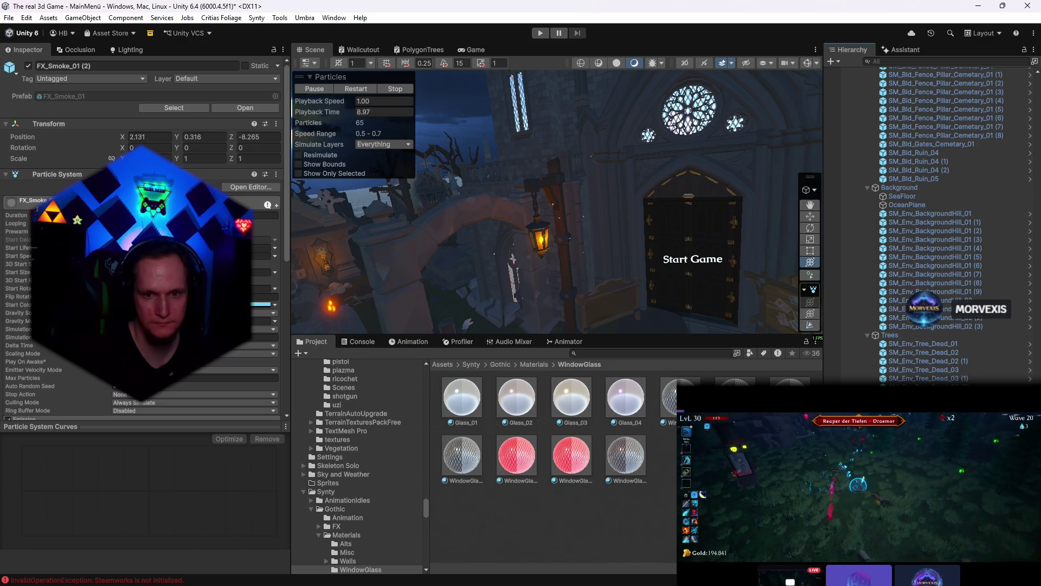
click(512, 260)
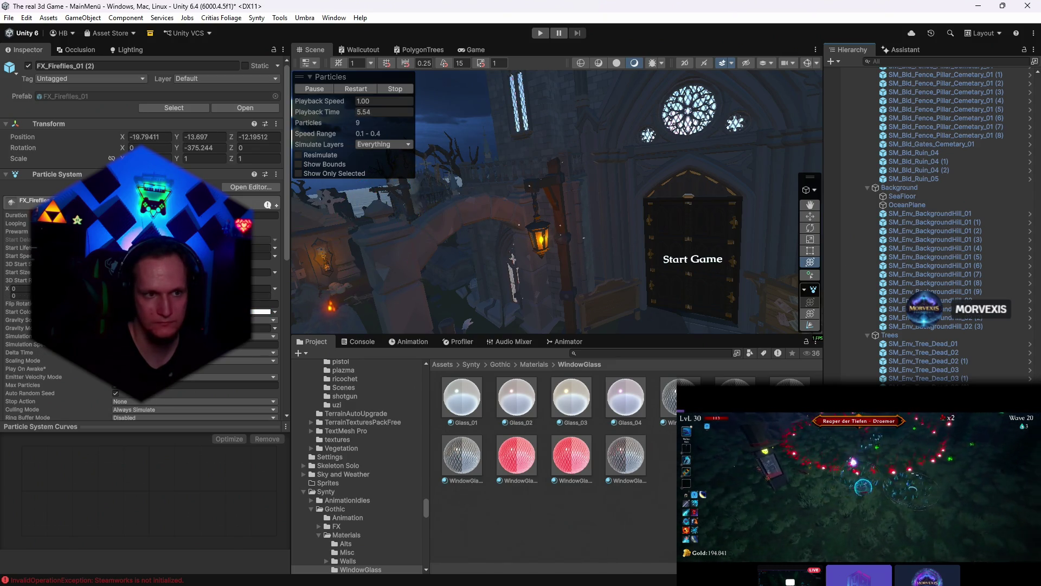
click(541, 235)
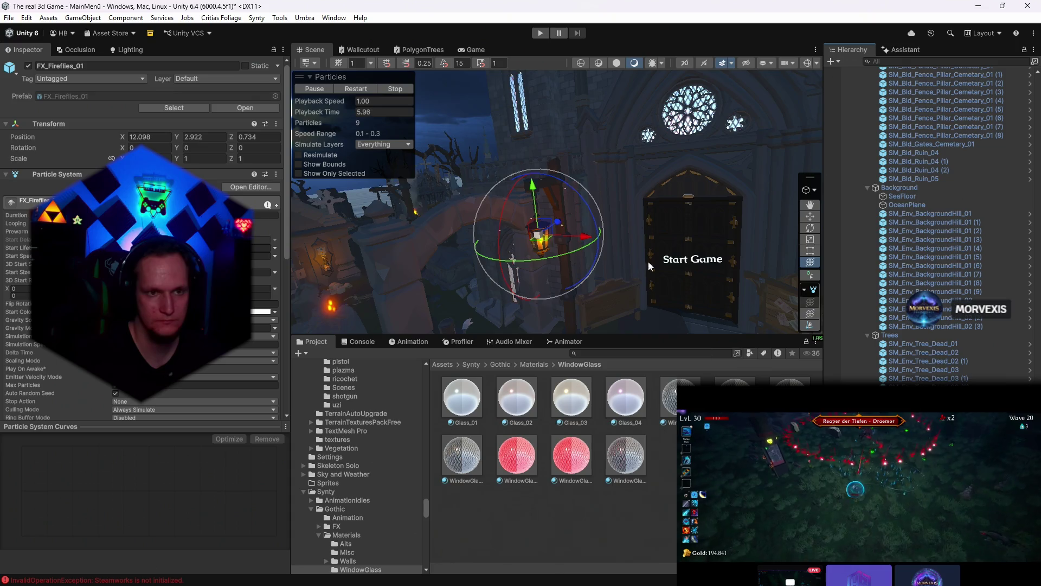
mouse_move(647, 262)
mouse_down()
mouse_move(656, 310)
mouse_move(597, 220)
mouse_move(587, 228)
mouse_up()
click(475, 50)
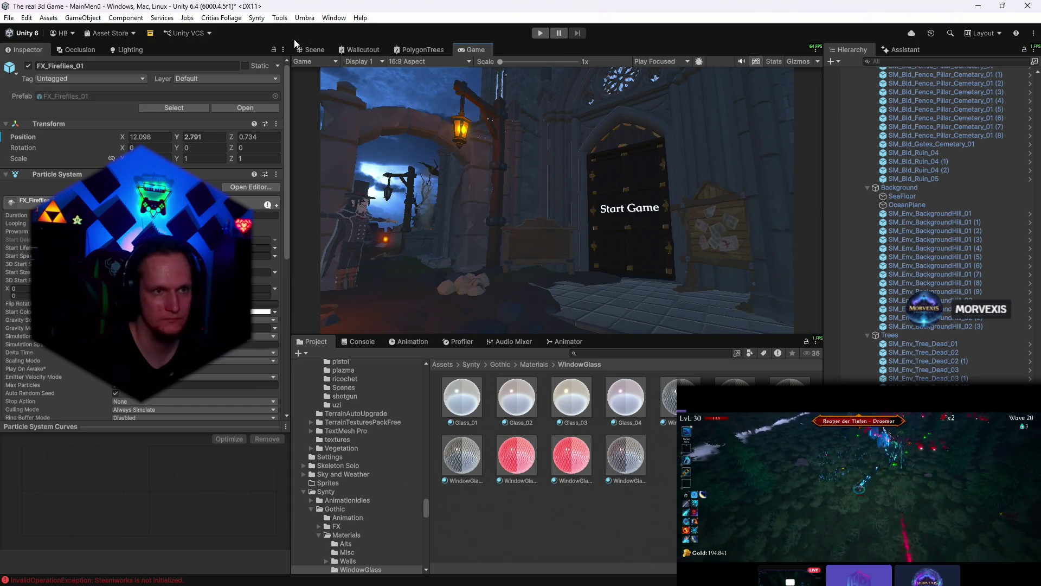
click(316, 50)
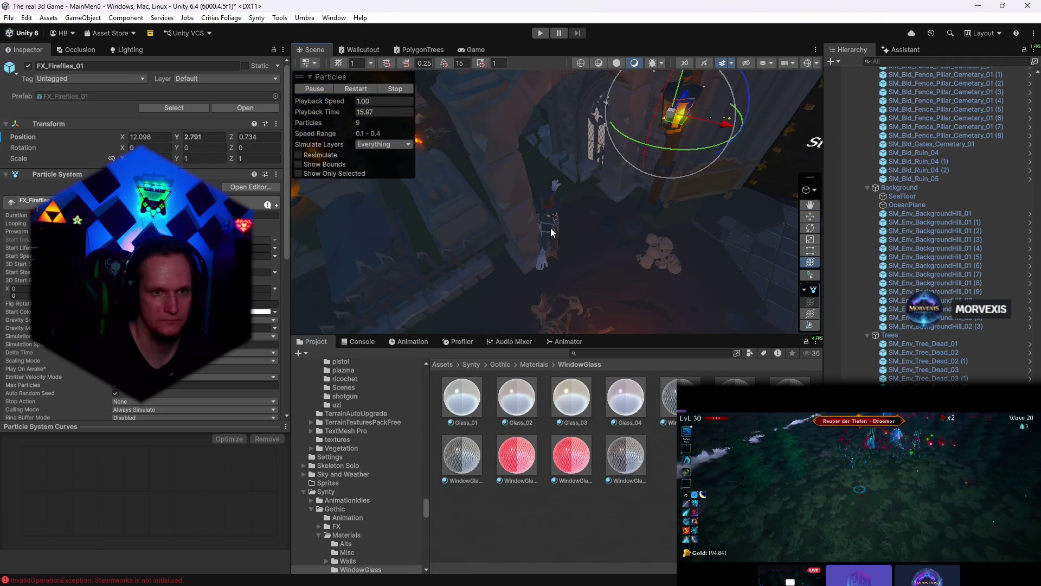
- Select Umbriel, nudge it upward, and view the result in the game preview
click(551, 231)
drag(551, 232, 568, 208)
click(476, 50)
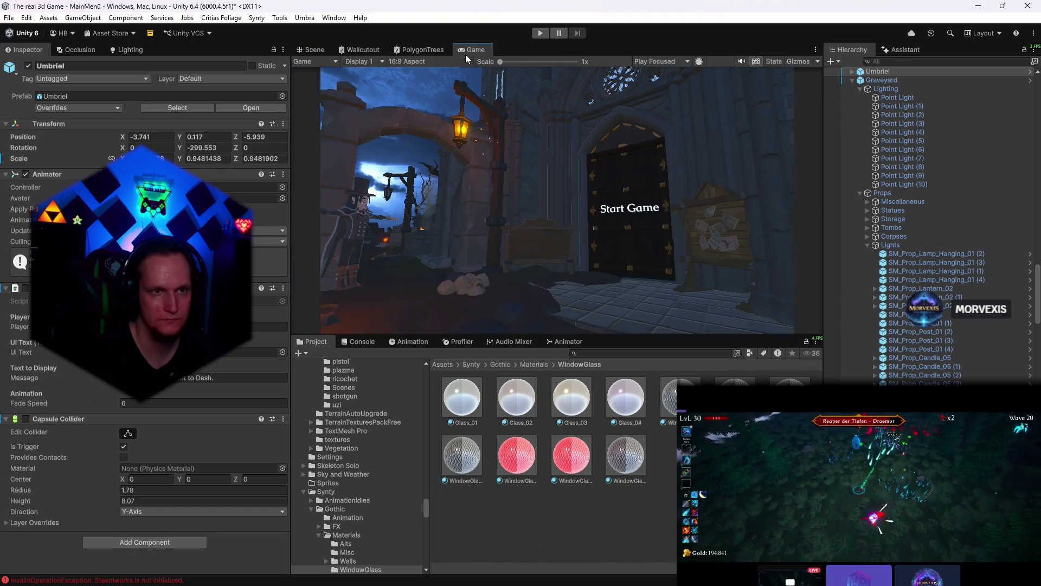
- Play the game, test the Start Game menu, then slide Umbriel back toward the archway and check it
click(540, 33)
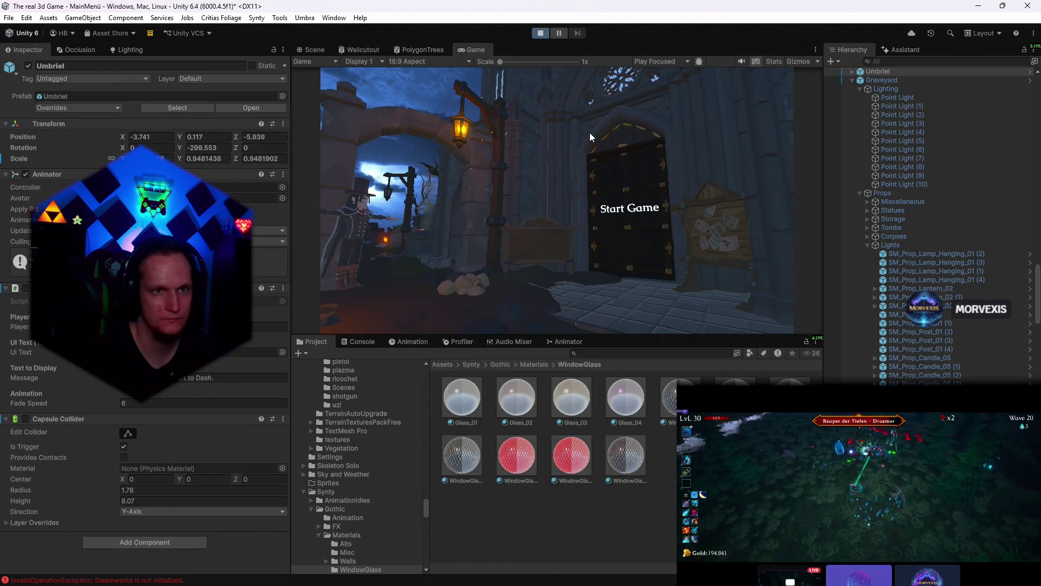
click(628, 209)
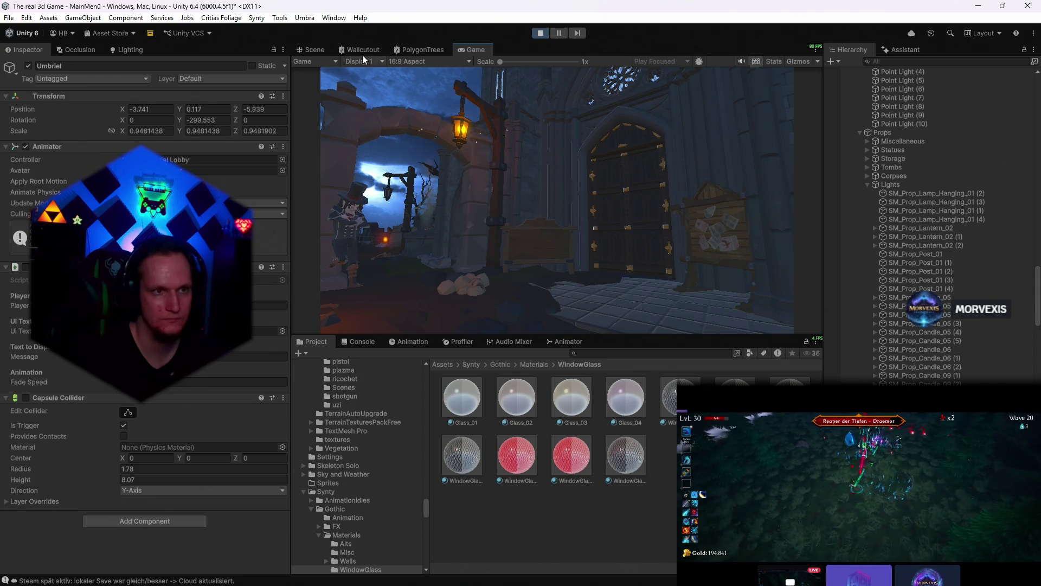
click(314, 50)
drag(569, 204, 660, 202)
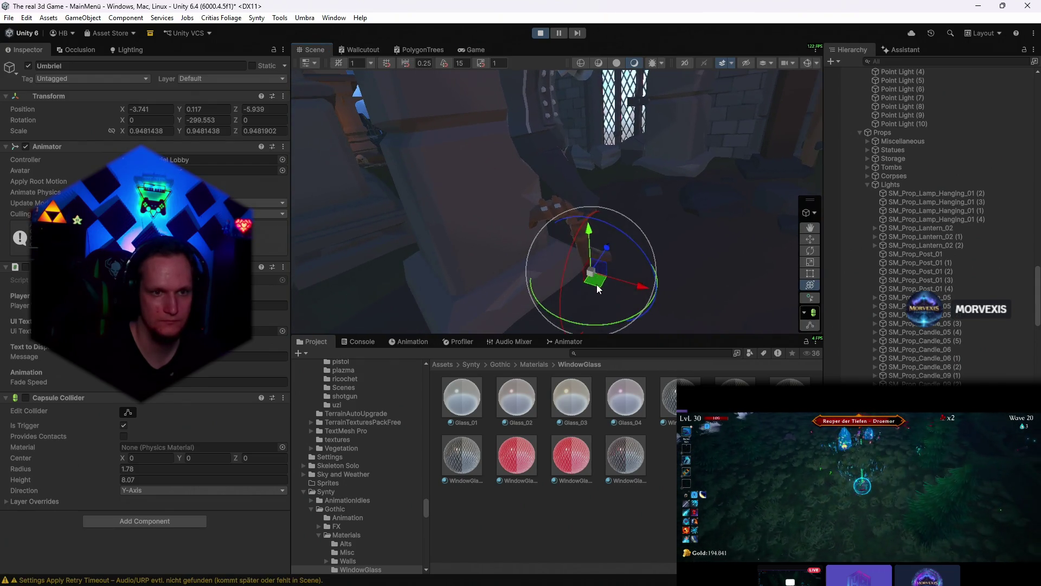
key(w)
mouse_move(605, 284)
mouse_down()
mouse_move(624, 281)
mouse_move(680, 218)
mouse_move(668, 218)
mouse_up()
click(472, 49)
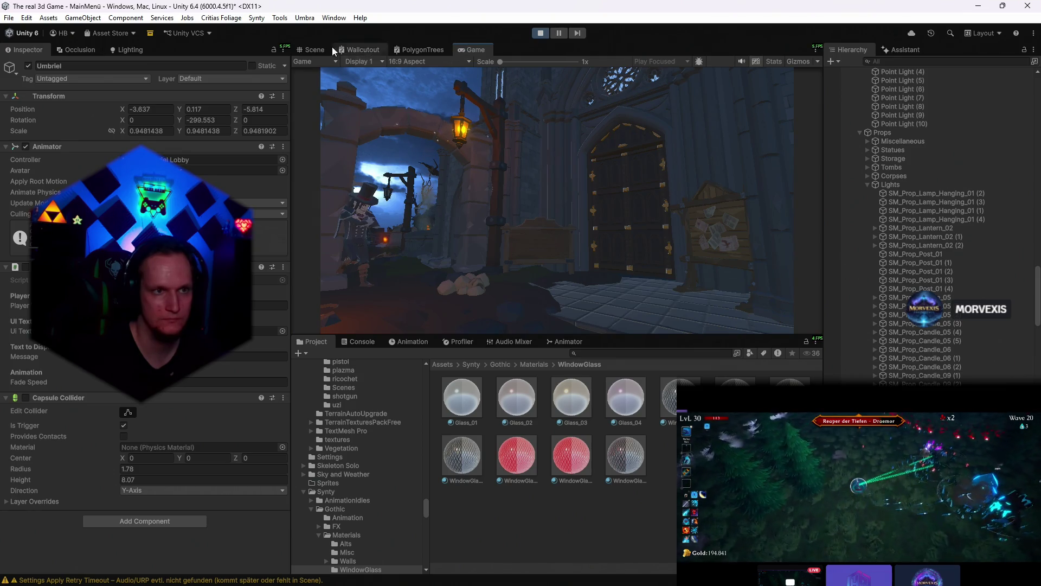
- Turn Umbriel around its vertical axis to a new facing and preview the pose in Game view
click(314, 50)
mouse_move(626, 236)
mouse_down()
mouse_move(610, 273)
mouse_move(616, 315)
mouse_move(691, 205)
mouse_up()
key(w)
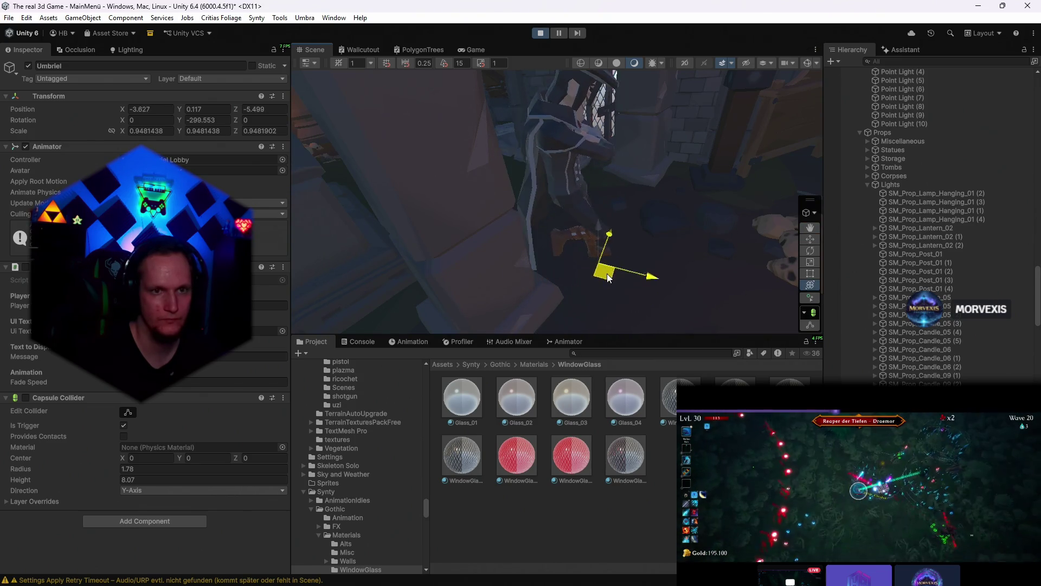
key(e)
drag(686, 244, 546, 226)
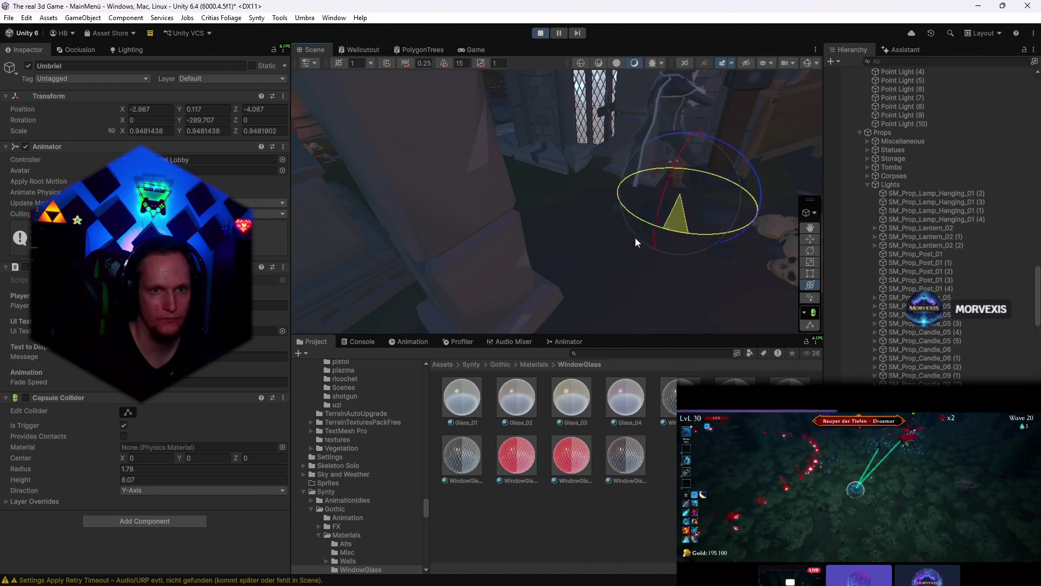
click(475, 50)
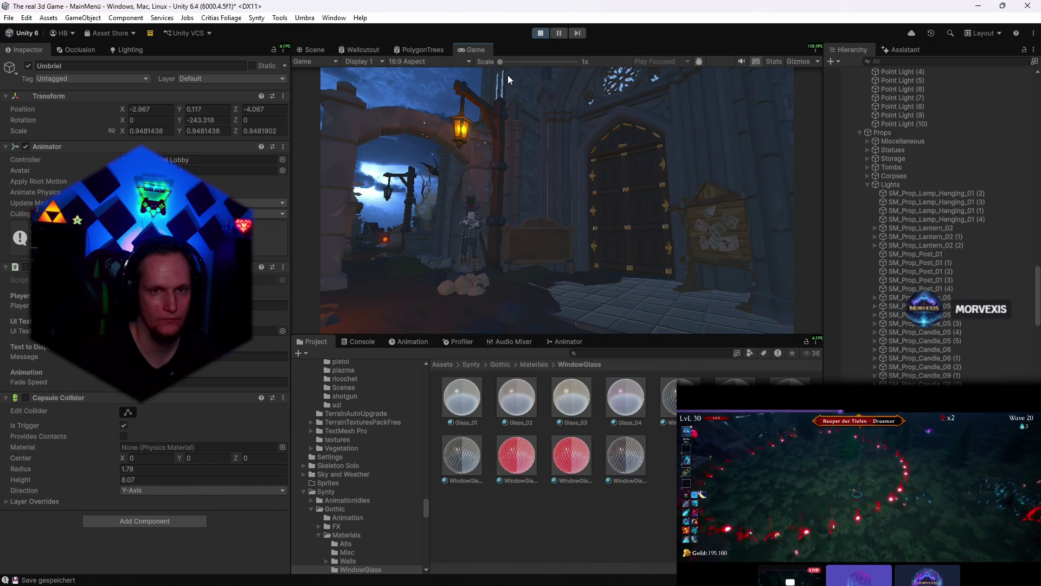
- Reposition, turn and enlarge Umbriel to about 1.19 scale, checking in the game view
click(314, 50)
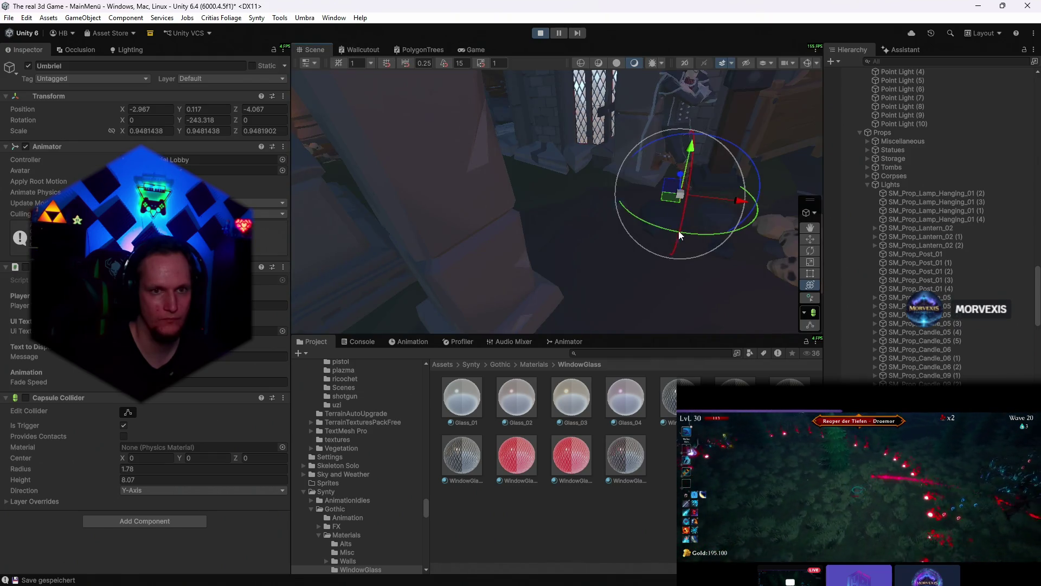
mouse_move(679, 230)
mouse_down()
mouse_move(604, 296)
mouse_move(692, 279)
mouse_up()
drag(587, 241, 640, 245)
key(e)
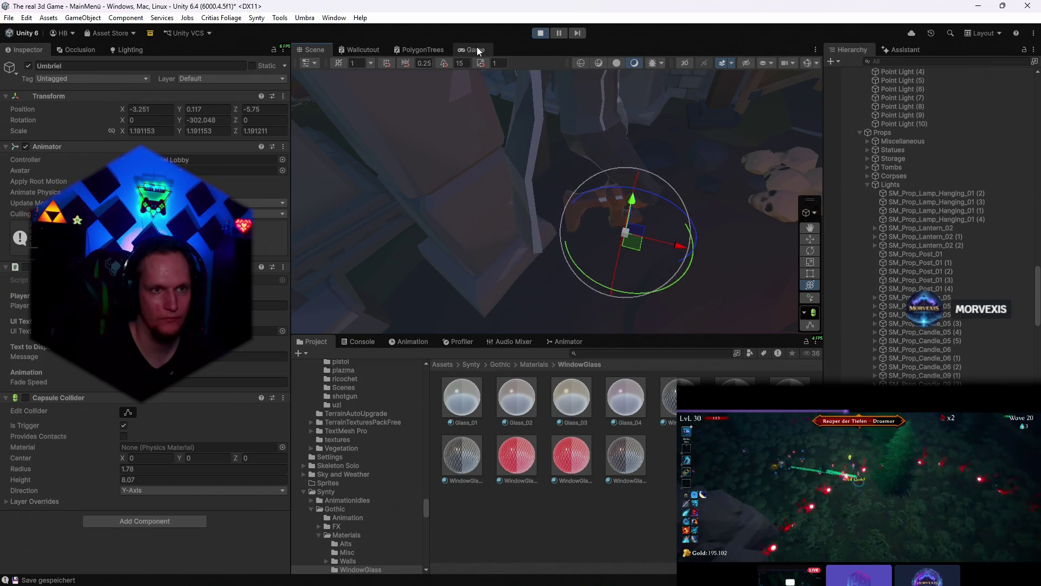
click(476, 49)
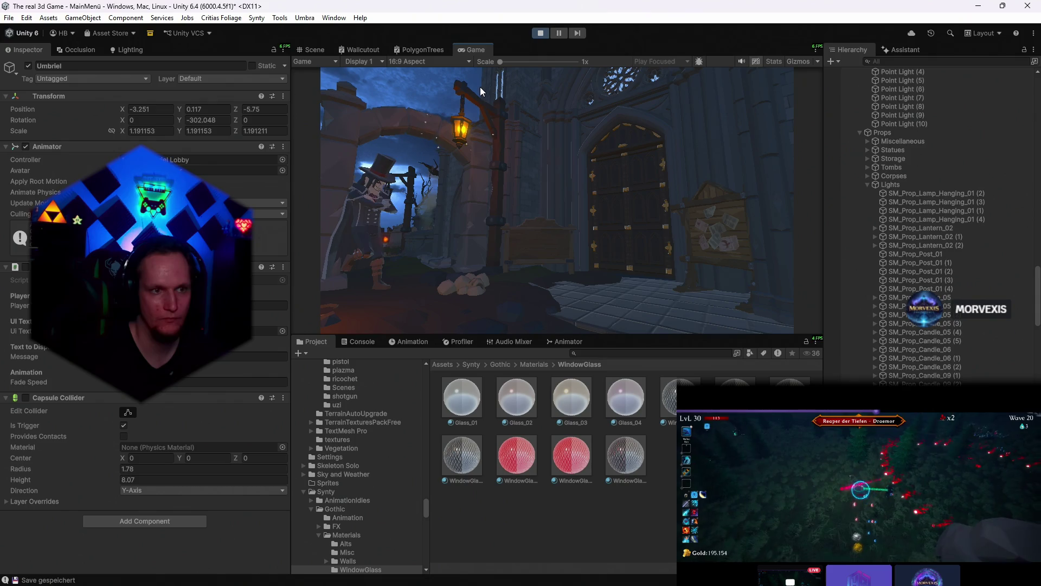
- Turn Umbriel slightly and shift it sideways toward the lamp post, checking each tweak in Game view
click(319, 50)
mouse_move(630, 290)
mouse_down()
mouse_move(609, 284)
mouse_move(631, 258)
mouse_up()
key(w)
key(e)
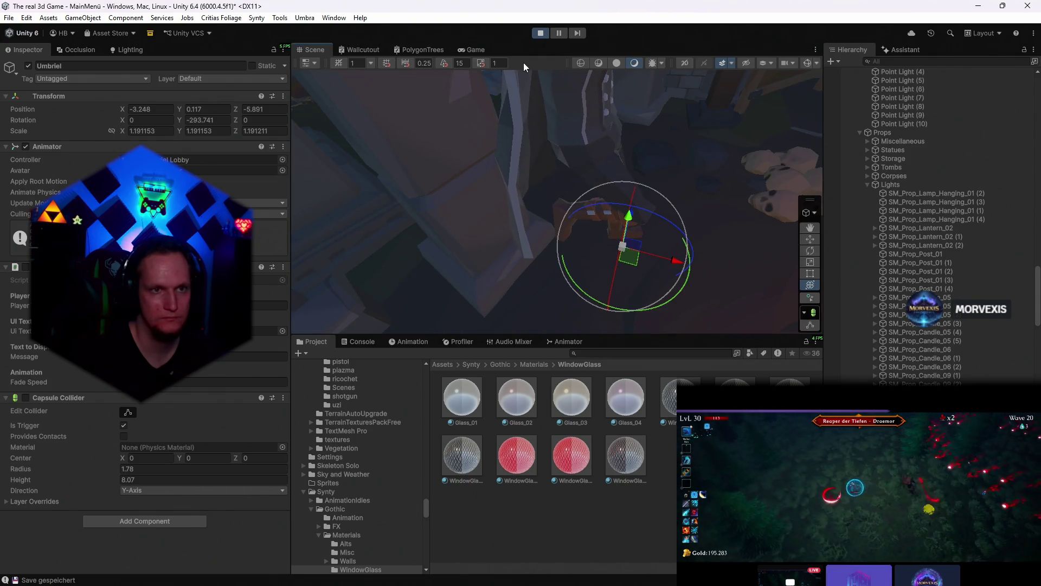
click(475, 50)
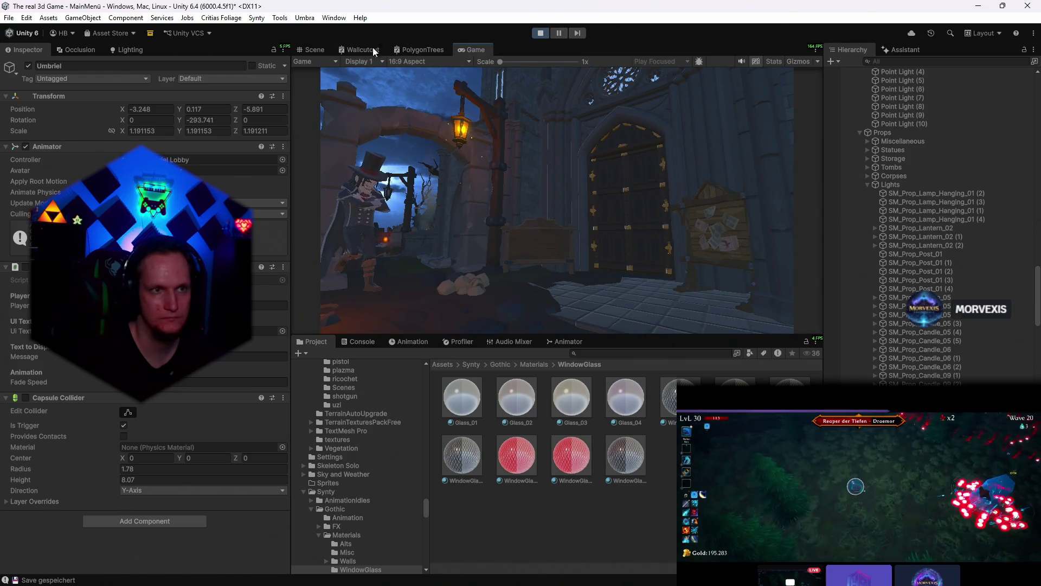
click(311, 50)
key(w)
drag(631, 262, 601, 254)
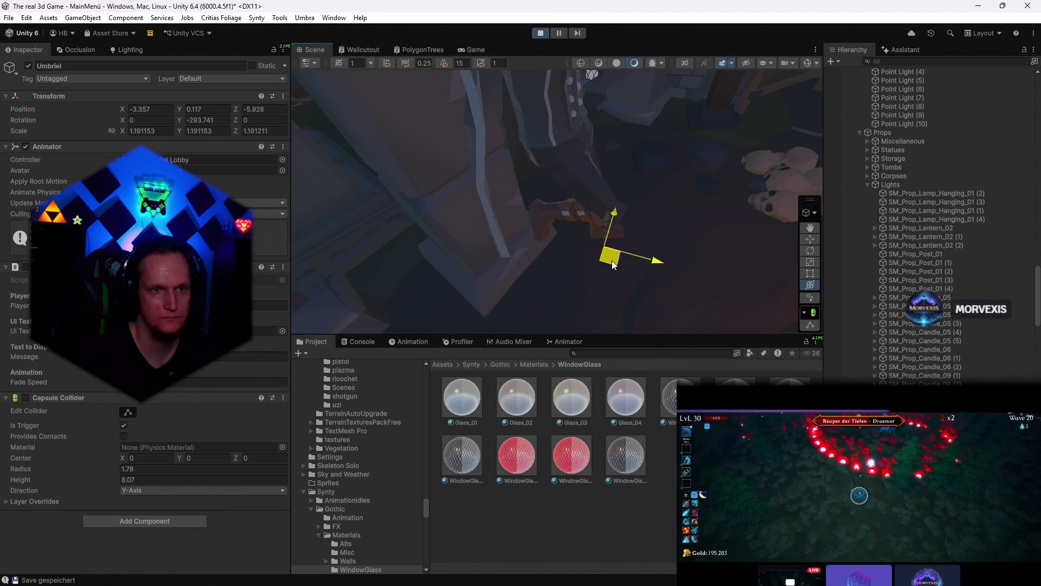
key(e)
click(476, 50)
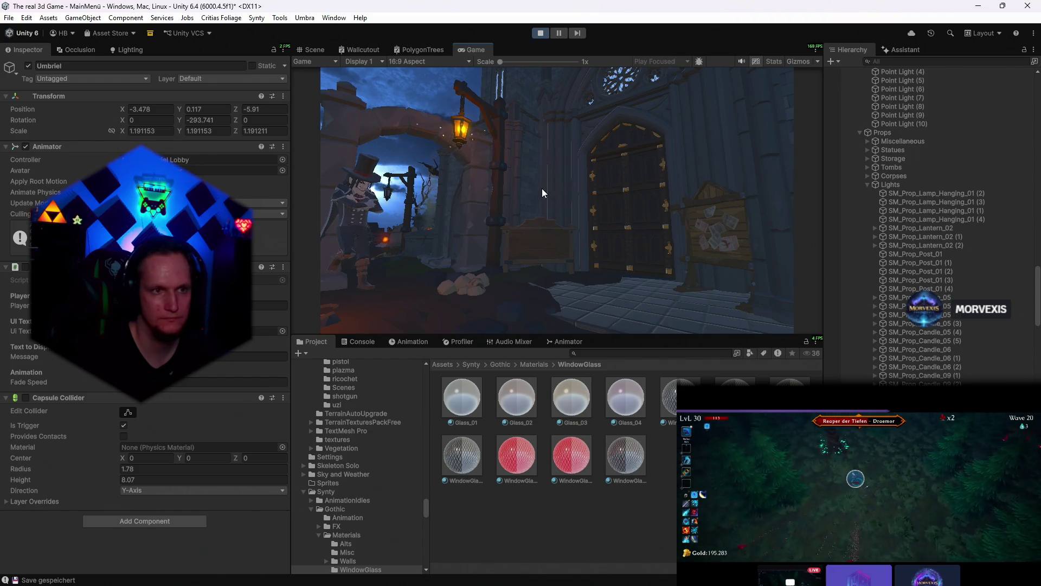
- Preview the running game fullscreen by maximizing the Game view, then restore the layout
click(311, 50)
drag(651, 162, 615, 177)
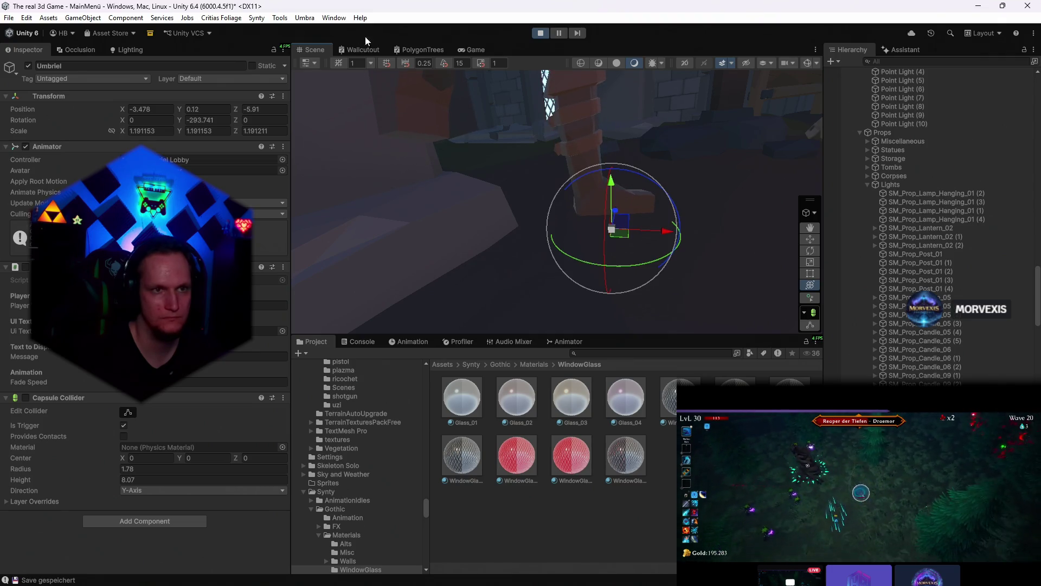
click(476, 50)
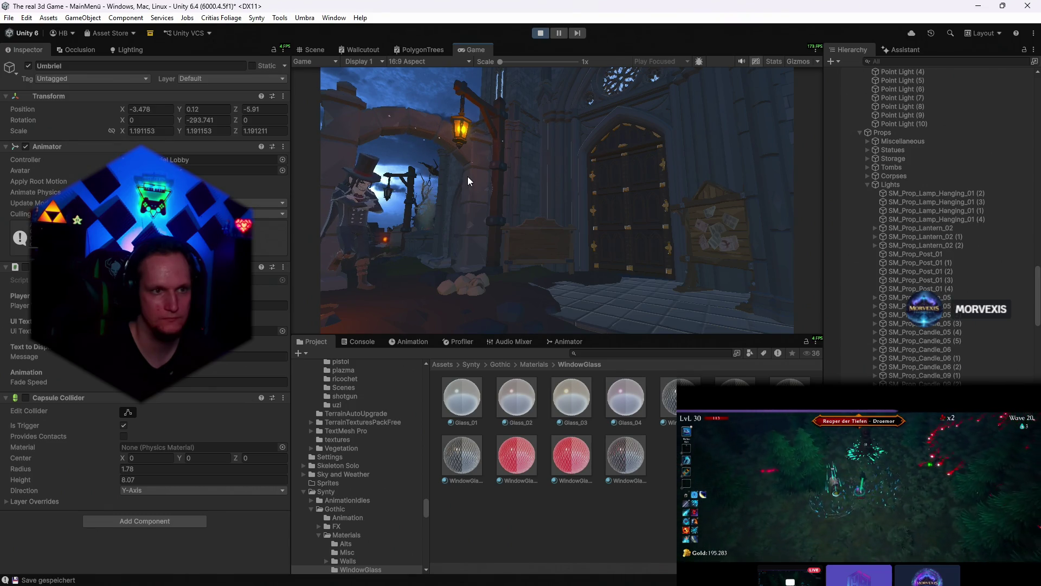
double_click(478, 50)
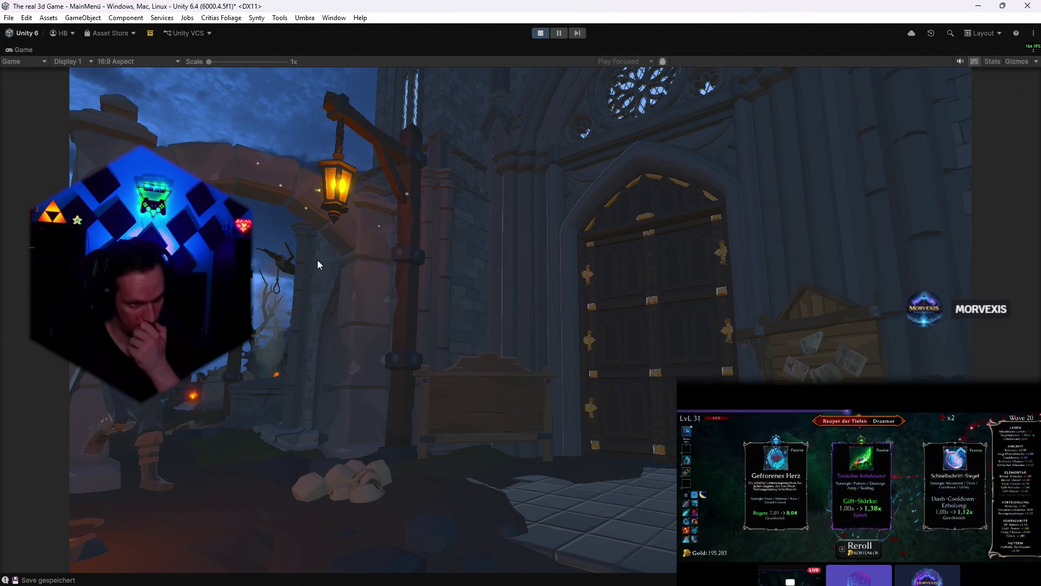
double_click(25, 49)
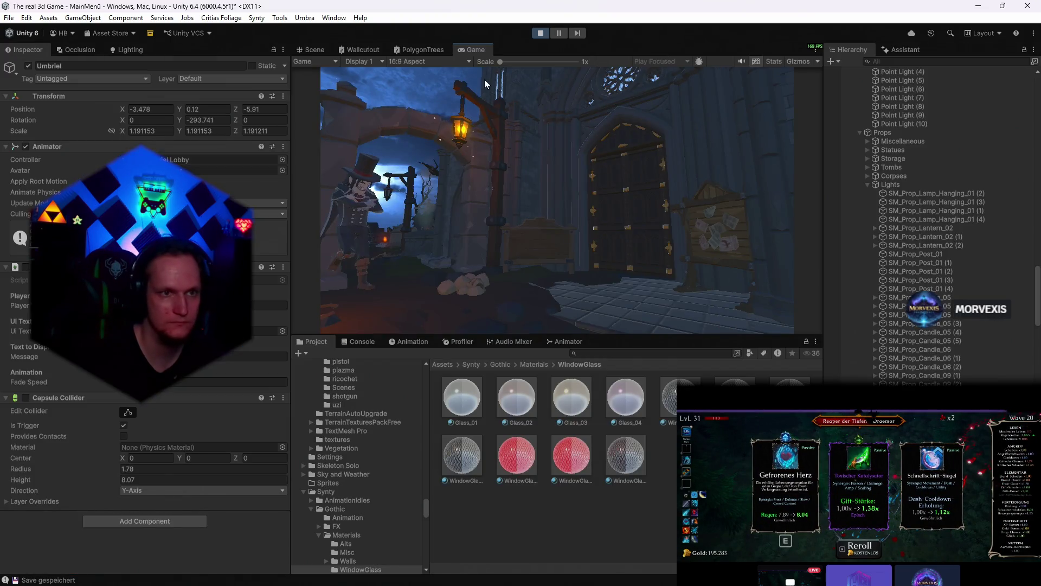
scroll(946, 354, up, 5)
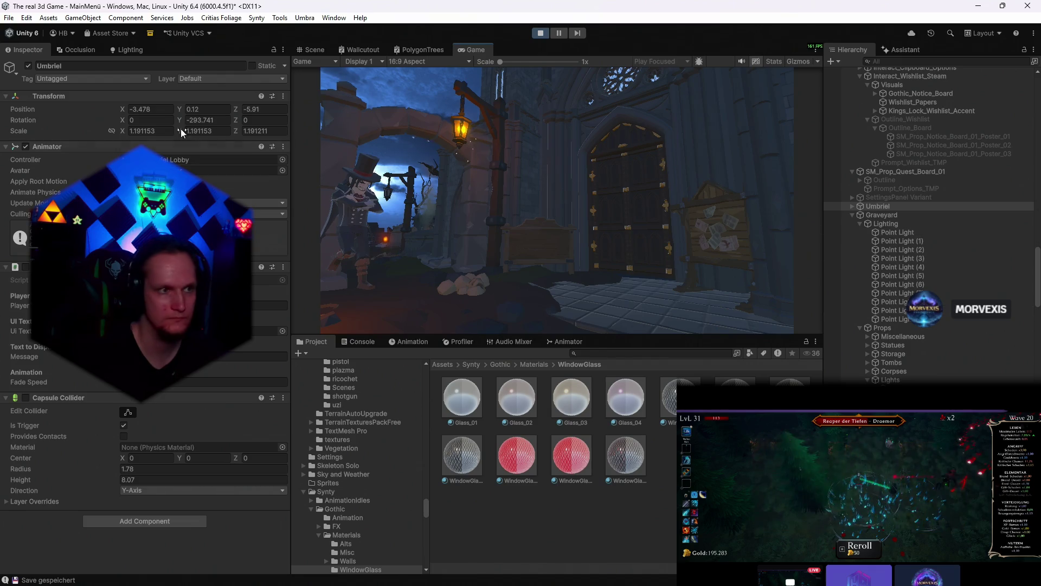
- Copy Umbriel's Transform, stop play mode, paste the values back, and fly over to the graveyard
right_click(46, 97)
mouse_move(75, 178)
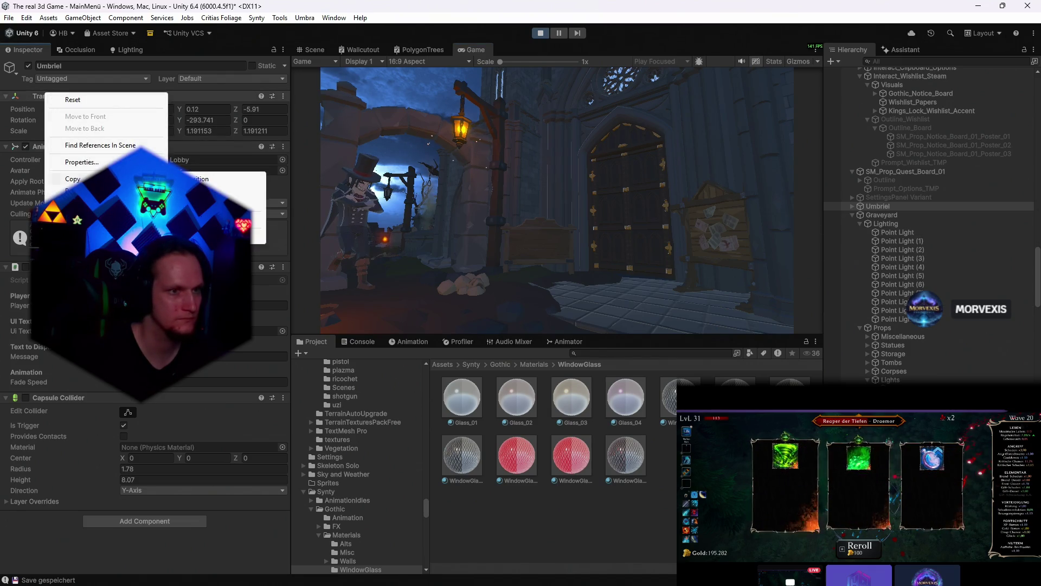
key(Escape)
click(540, 33)
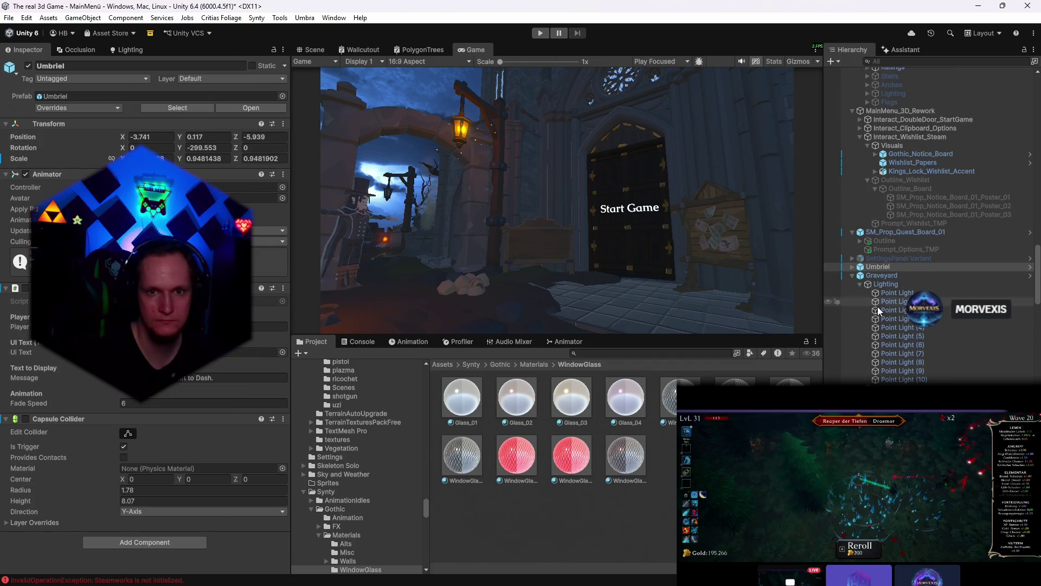
right_click(48, 123)
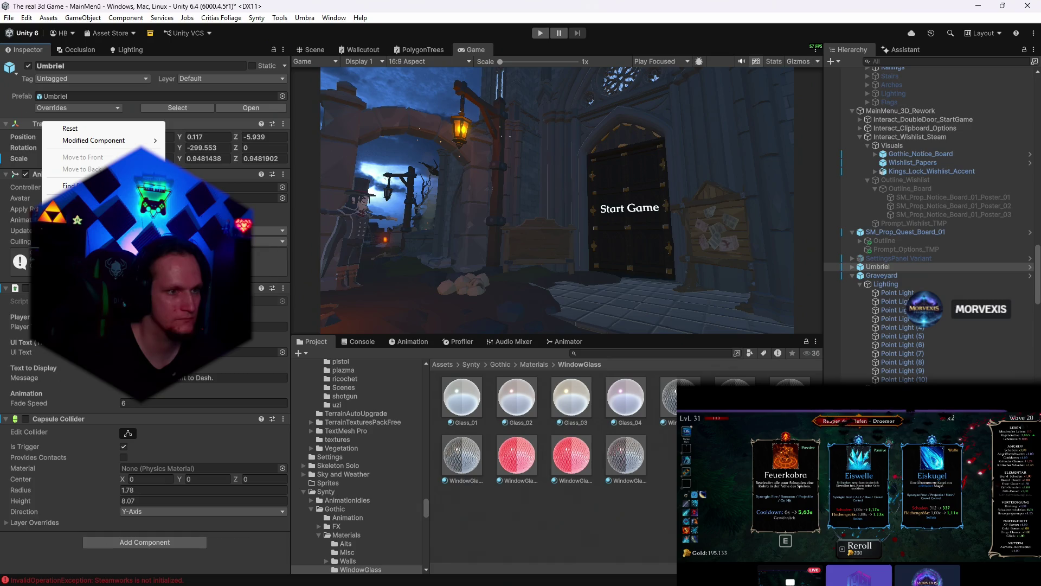
click(93, 140)
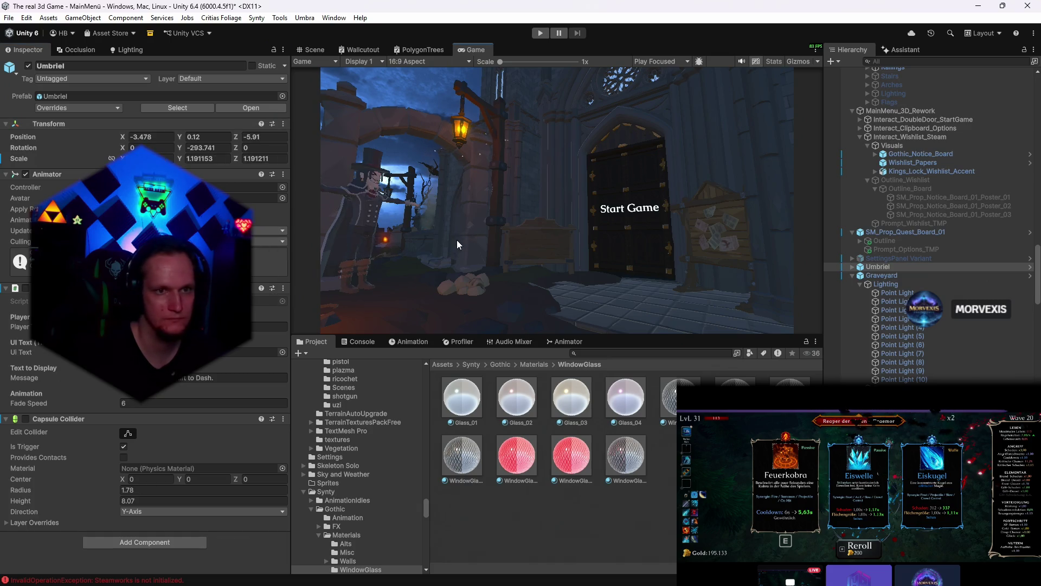
click(315, 49)
mouse_move(488, 195)
mouse_down()
mouse_move(769, 266)
mouse_move(660, 231)
mouse_move(677, 184)
mouse_move(629, 168)
mouse_move(617, 143)
mouse_up()
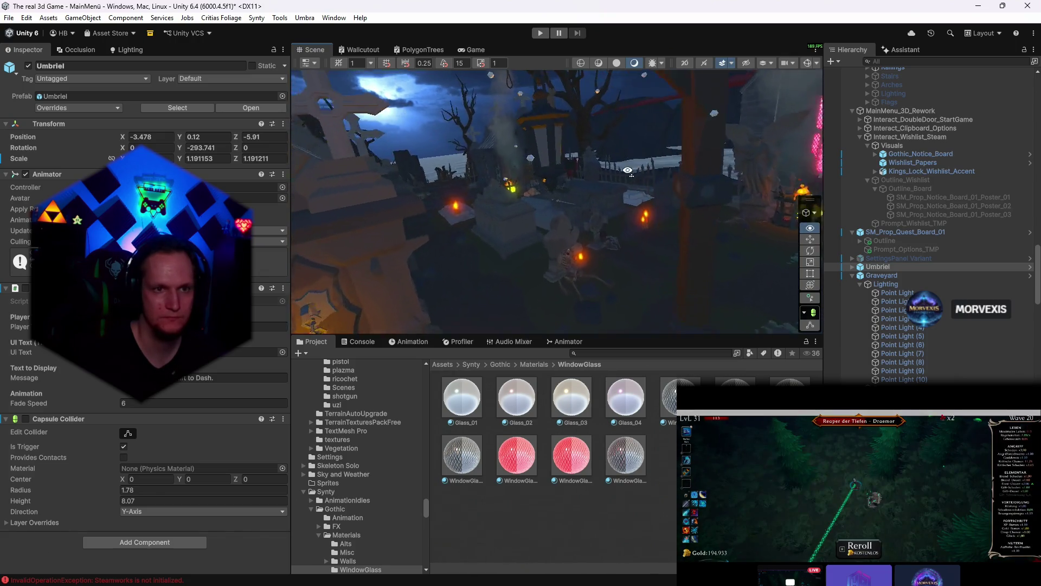
scroll(913, 190, down, 5)
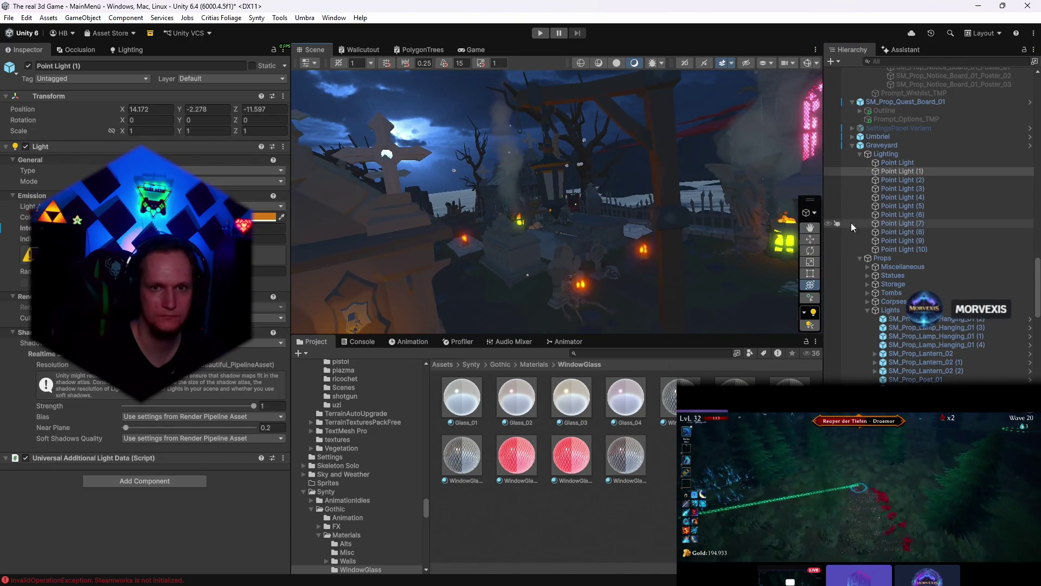
- Step through the graveyard Point Lights in the Hierarchy and pick Point Light (4)
click(903, 189)
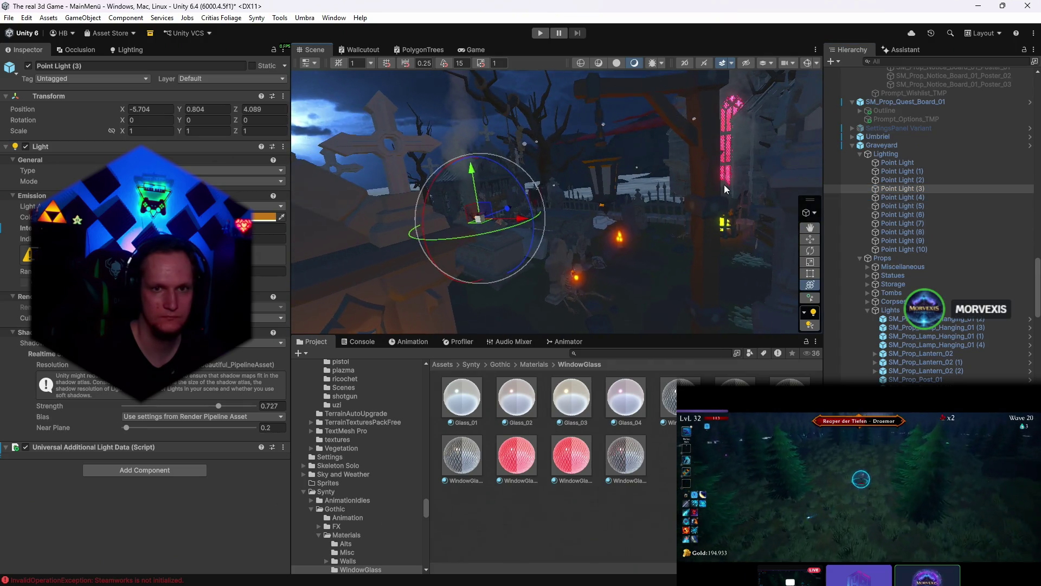
click(889, 206)
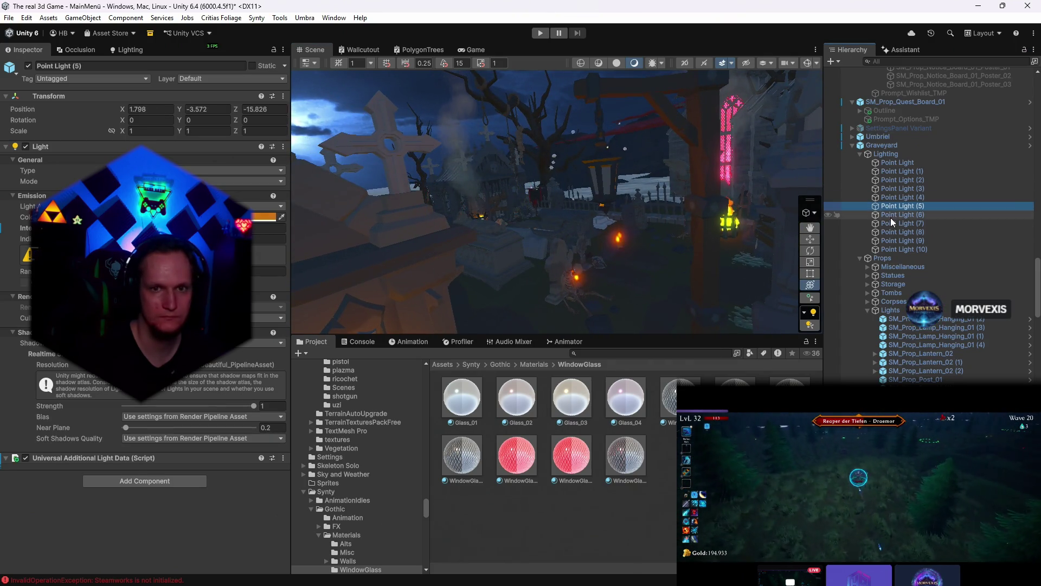
click(890, 215)
click(889, 224)
click(891, 242)
click(893, 250)
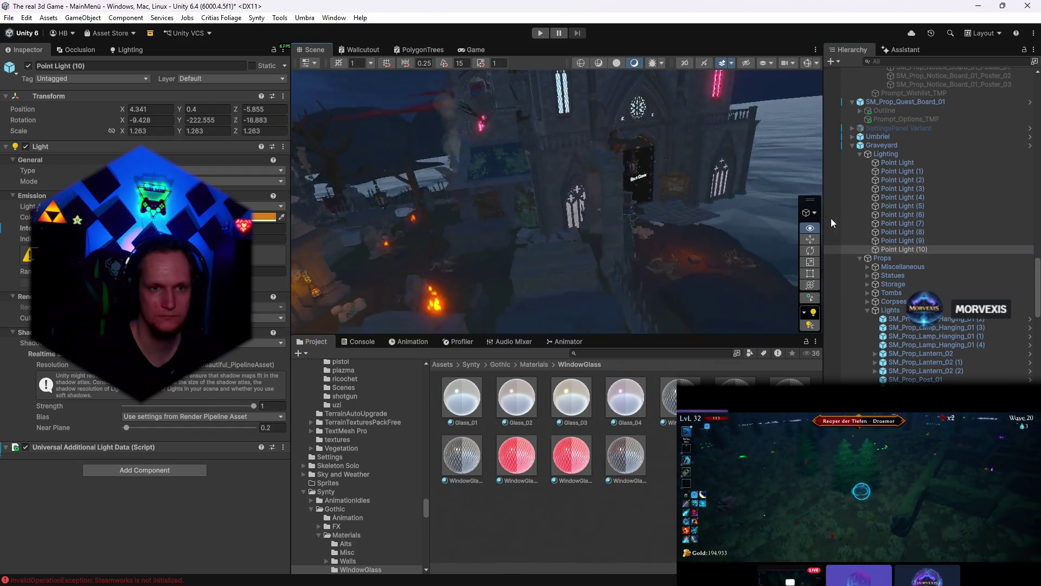
click(903, 163)
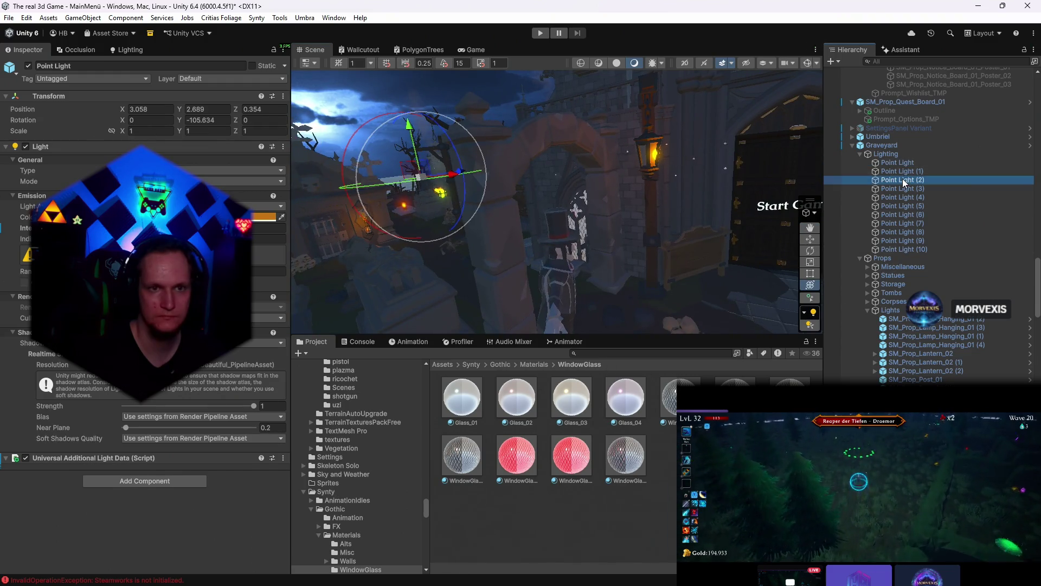
click(902, 178)
click(903, 197)
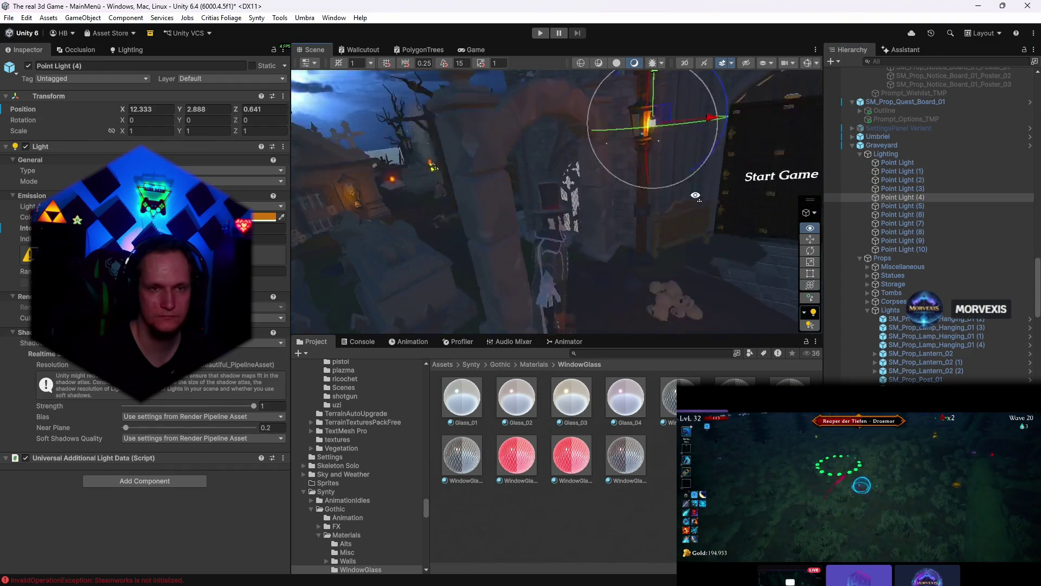
- Duplicate Point Light (4) as Point Light (11) and place it beside the orange lantern
drag(569, 203, 751, 278)
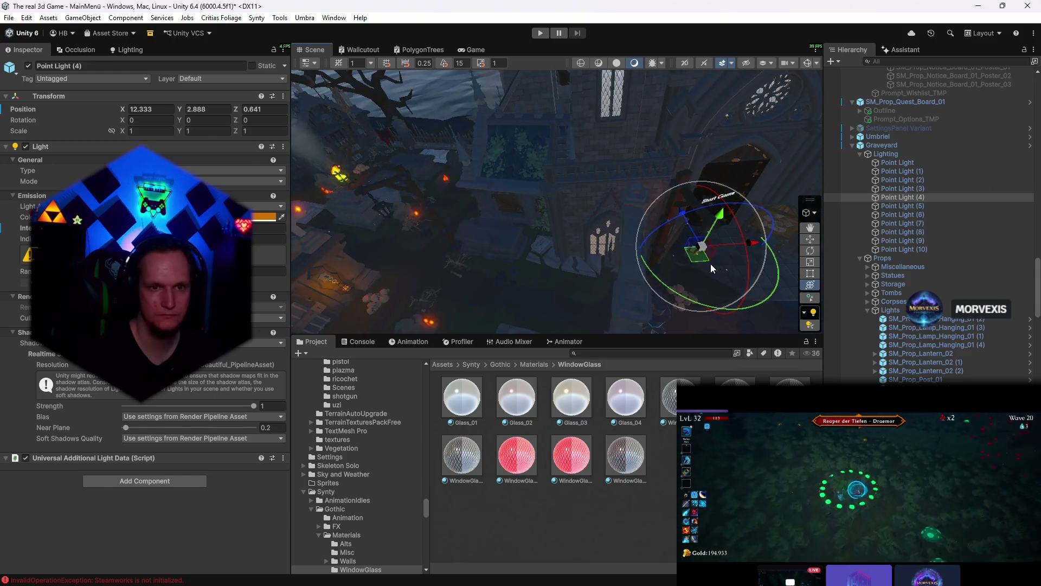
key(ctrl+d)
drag(700, 255, 330, 197)
mouse_move(440, 234)
mouse_down()
mouse_move(431, 222)
mouse_move(504, 203)
mouse_up()
mouse_move(570, 244)
mouse_down()
mouse_move(534, 251)
mouse_move(504, 236)
mouse_up()
- Check the lantern lighting in Game view, then nudge Point Light (11) to X 3.305, Z 0.332
key(y)
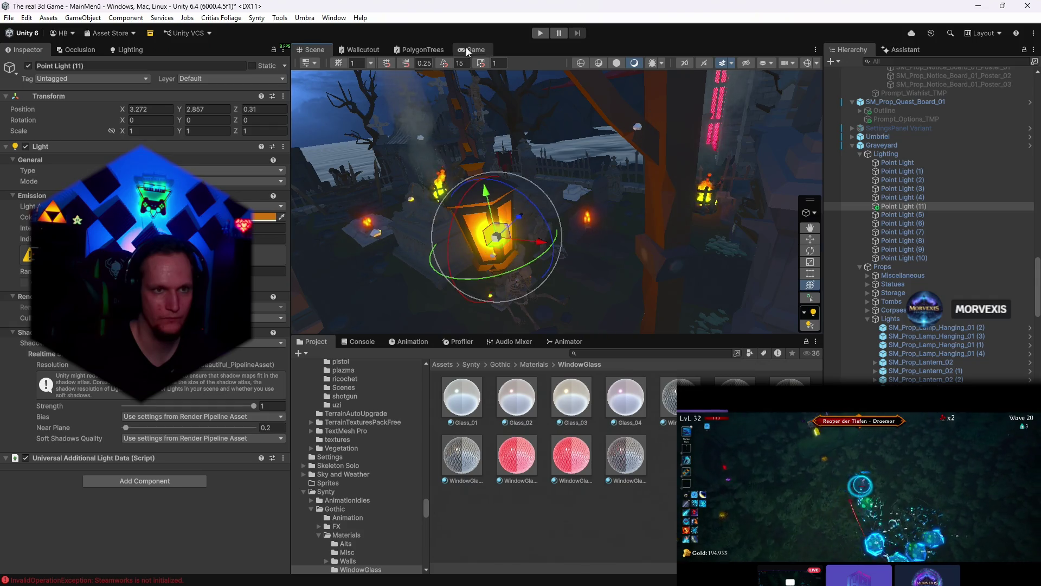
click(468, 50)
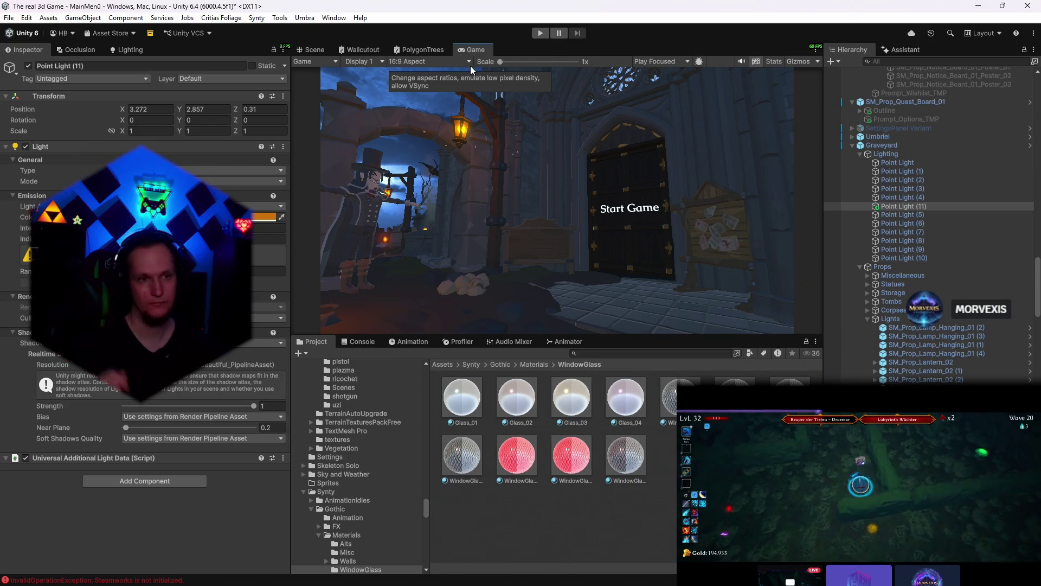
click(314, 50)
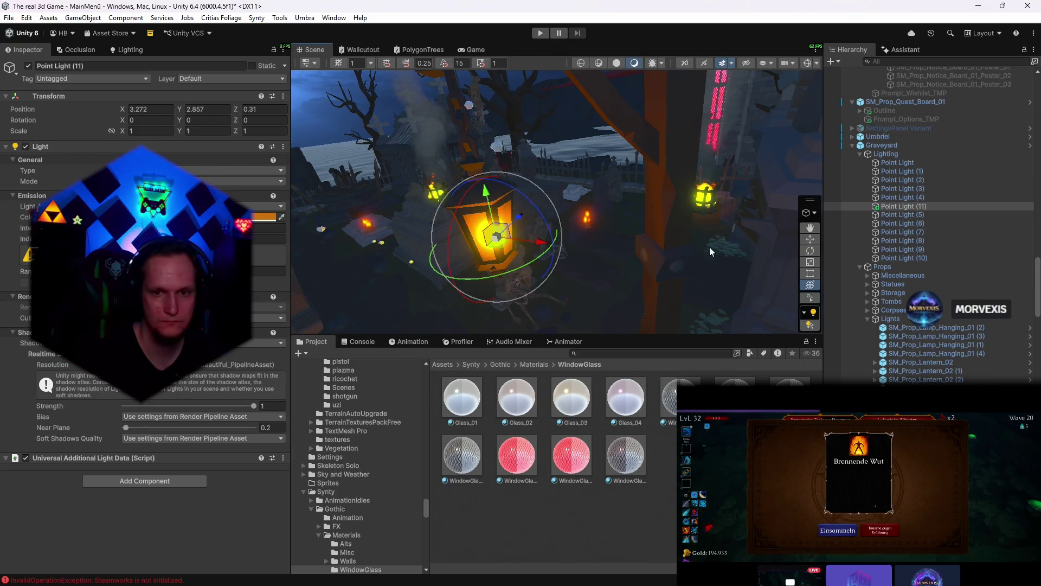
click(661, 200)
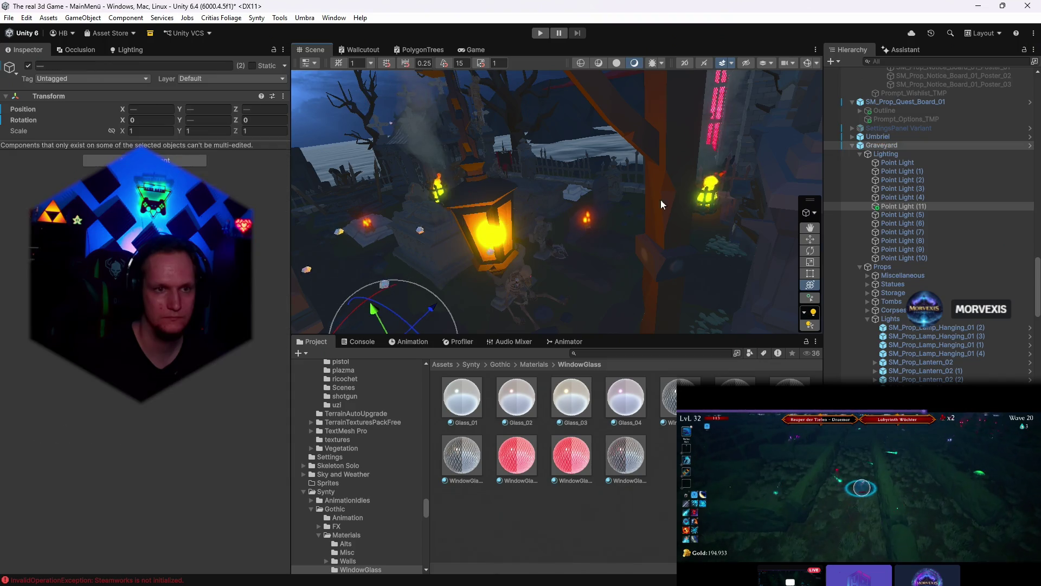
click(513, 241)
drag(513, 241, 518, 241)
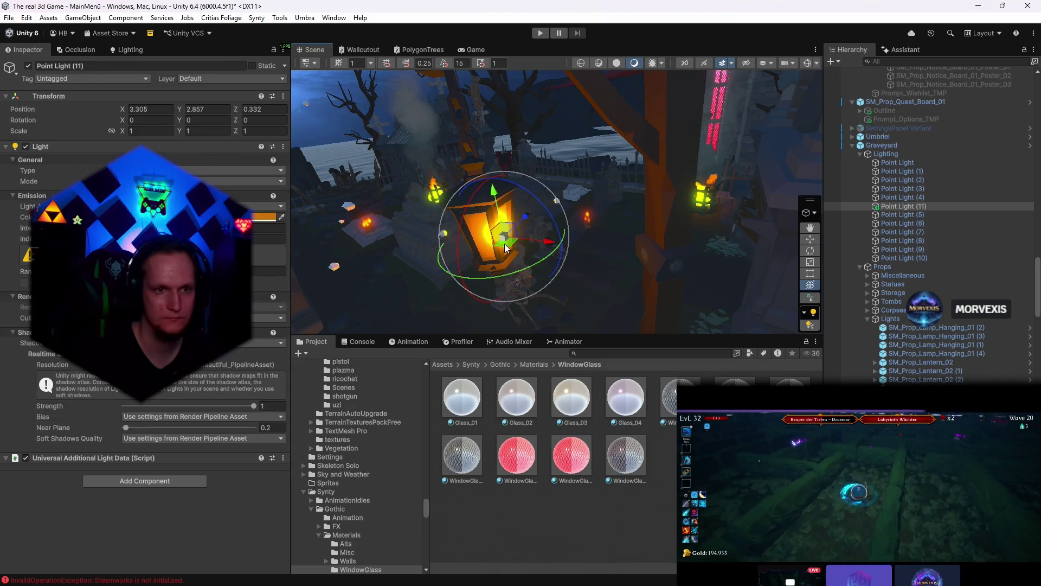
- Adjust the selection while looking down on the lights and select the wooden lamp post
ctrl+click(672, 187)
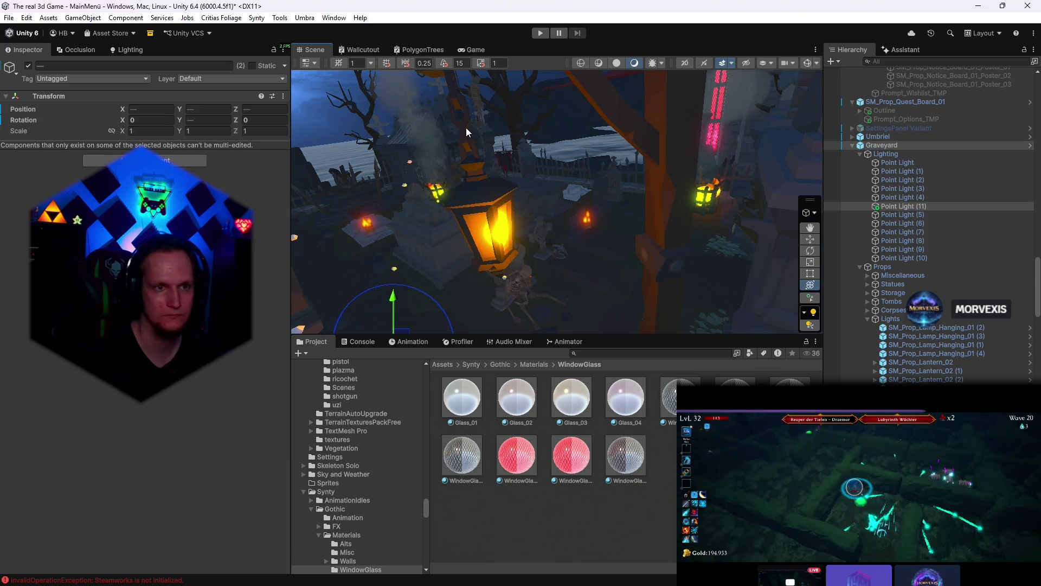
mouse_move(466, 133)
mouse_down()
mouse_move(518, 212)
mouse_move(524, 178)
mouse_up()
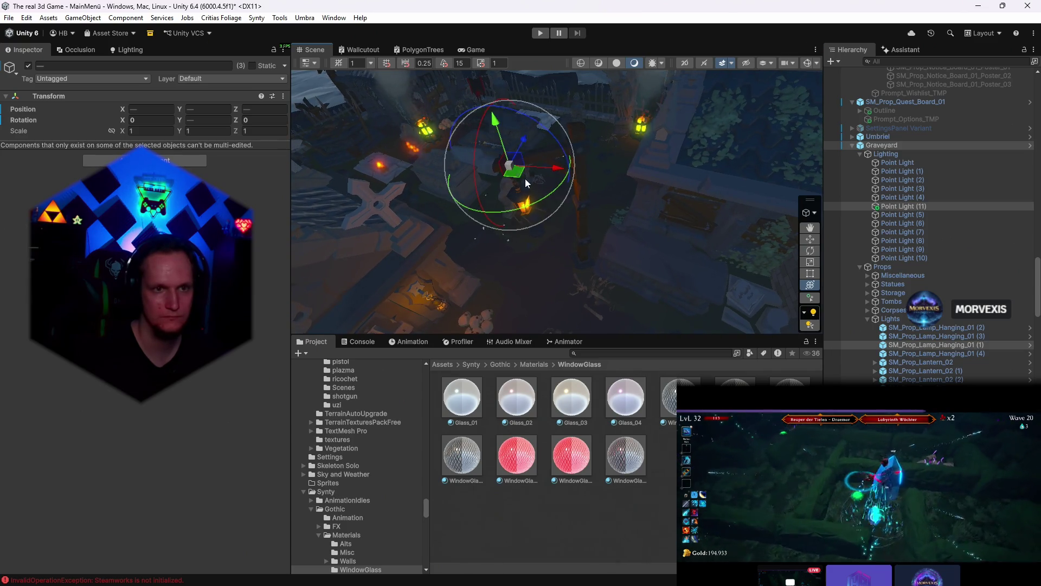
ctrl+click(524, 179)
drag(567, 191, 590, 180)
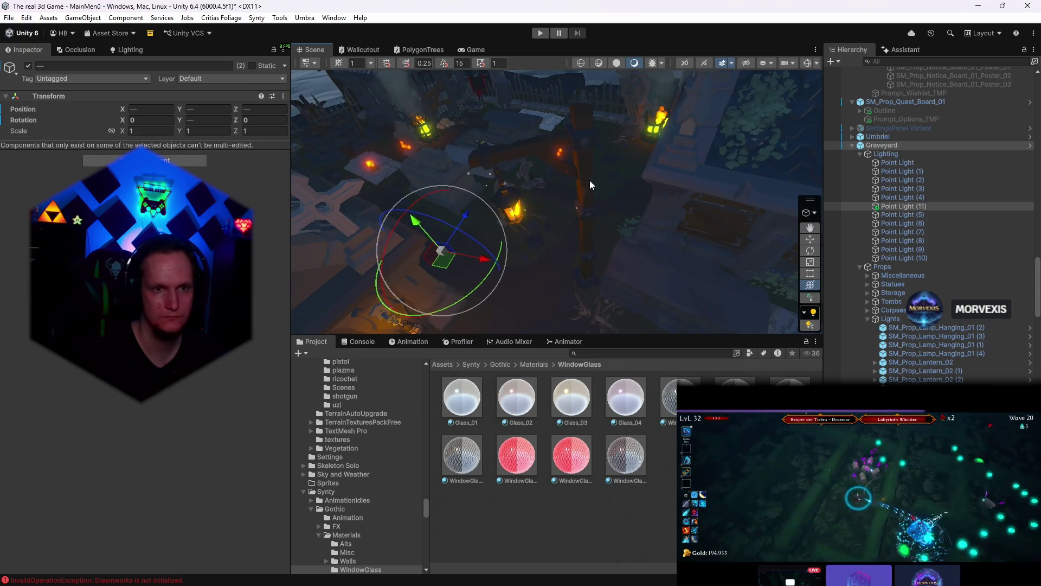
click(586, 173)
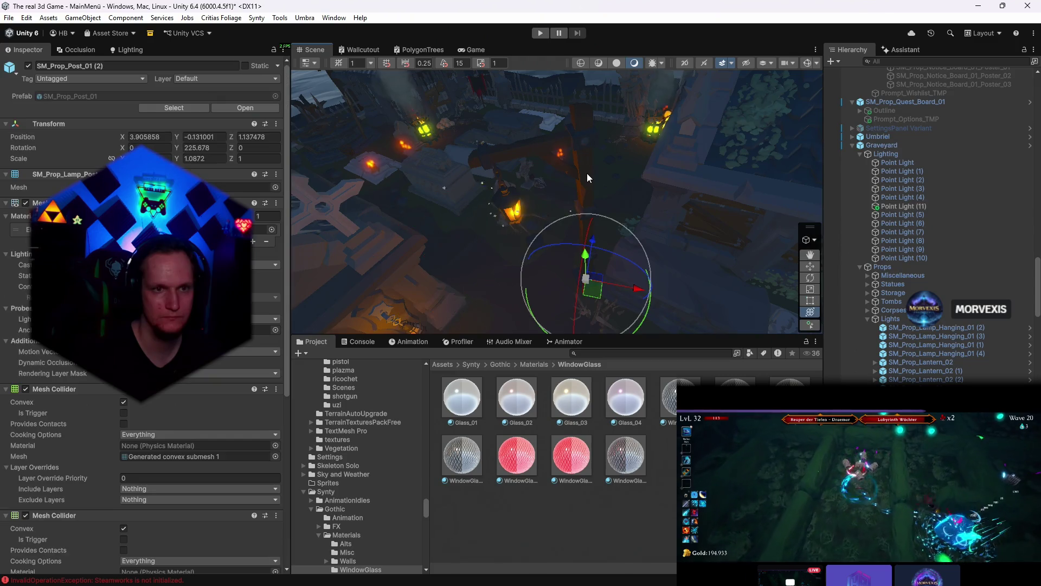
ctrl+click(509, 201)
key(w)
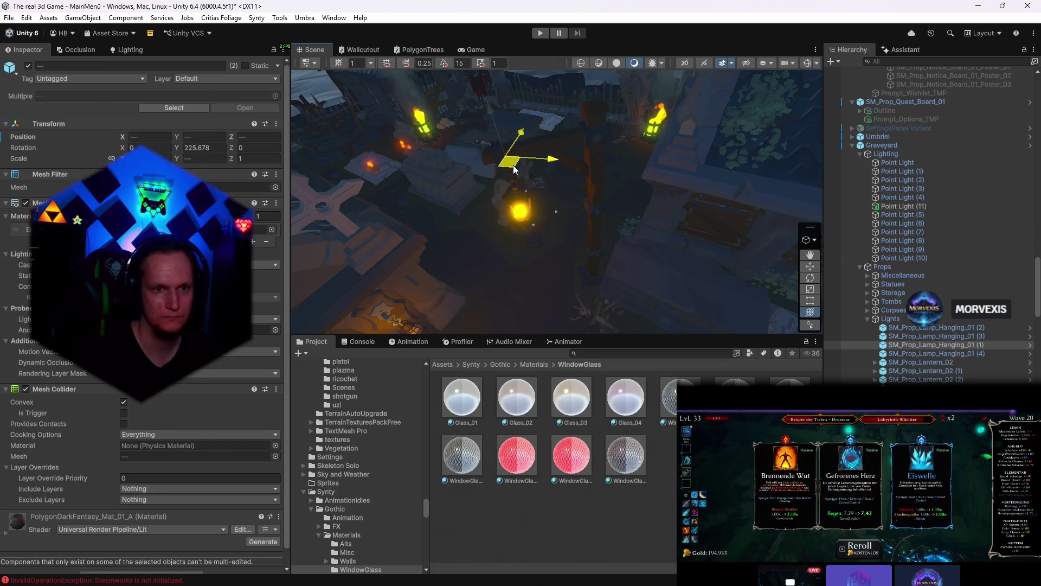
key(e)
click(475, 50)
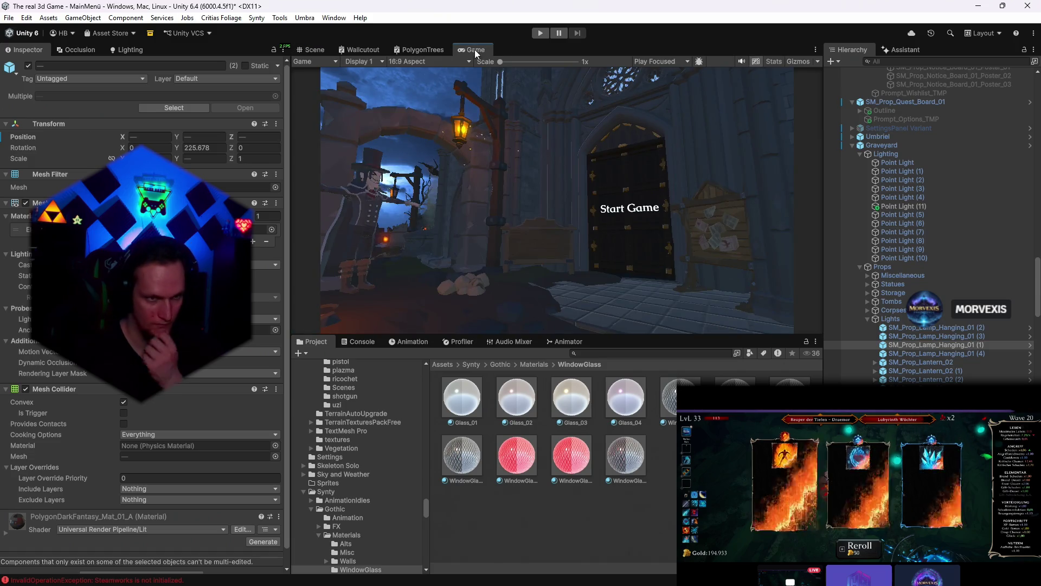
click(315, 49)
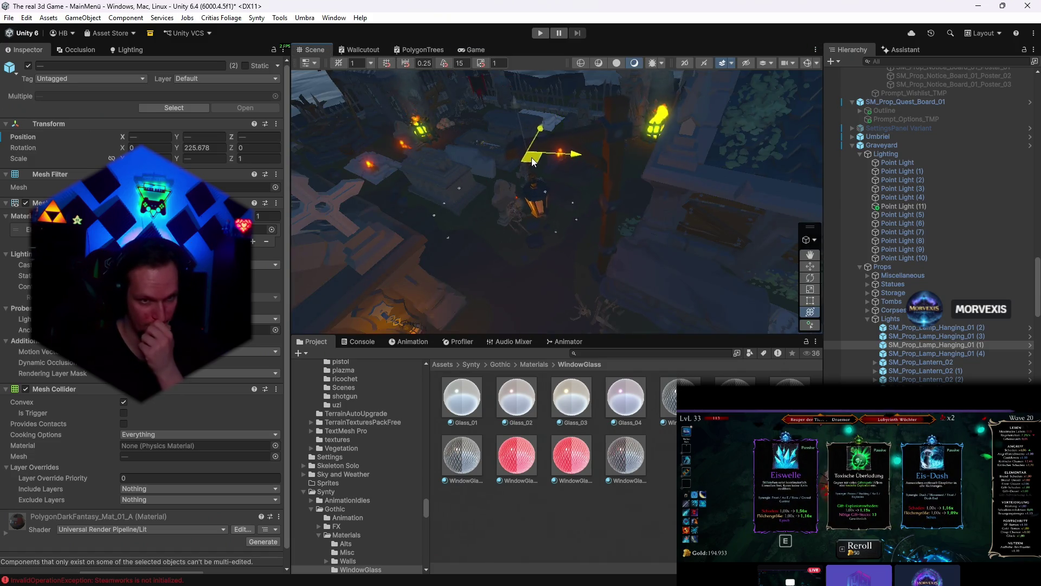
key(e)
click(475, 49)
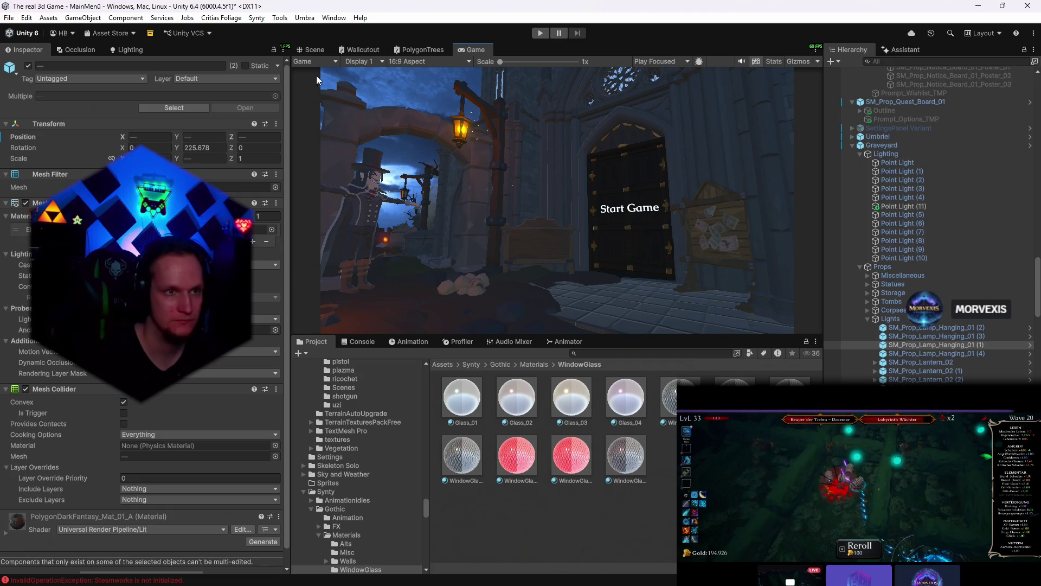
click(314, 49)
scroll(902, 284, up, 1)
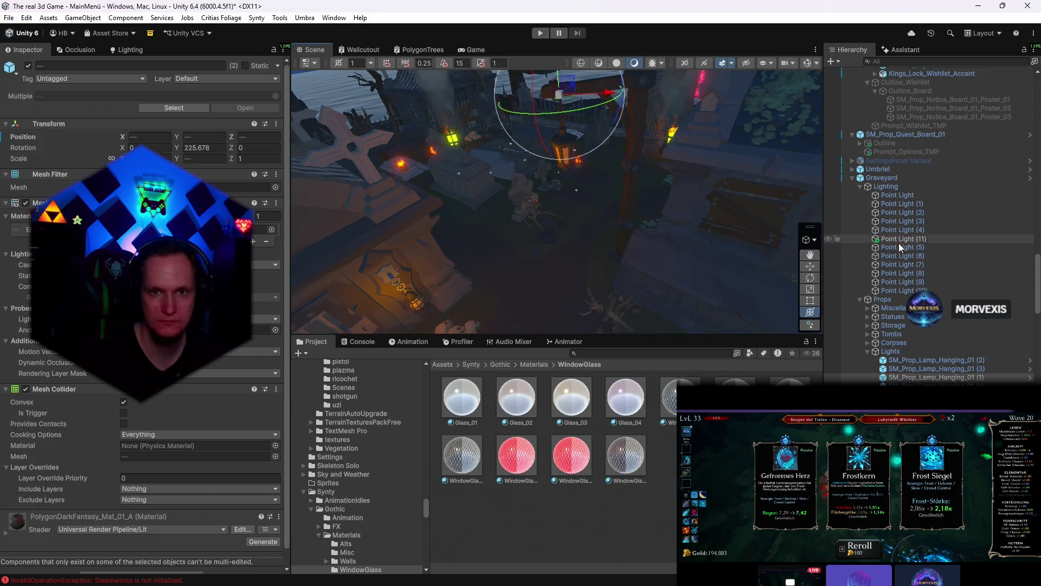
- Move Point Light (11) toward the hanging lantern and check it through the game camera
click(899, 238)
key(f)
key(w)
drag(545, 264, 589, 231)
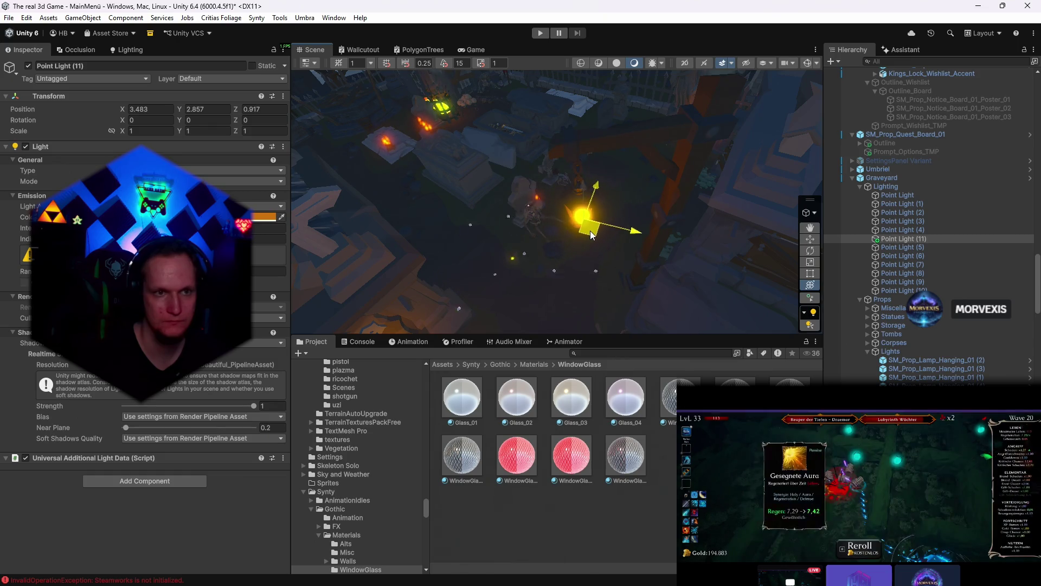
click(476, 50)
click(318, 49)
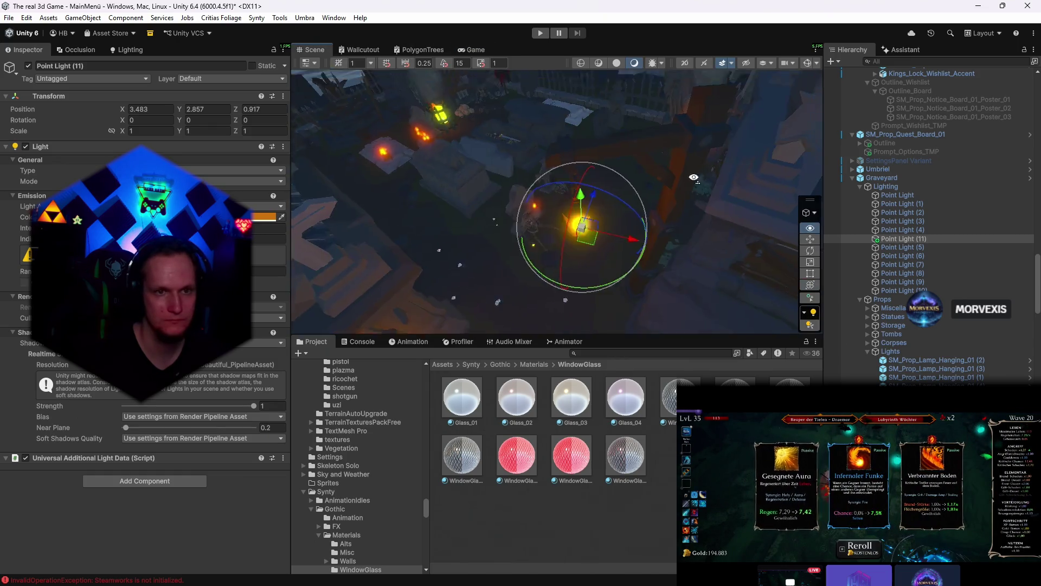
scroll(570, 187, up, 5)
- Slide the light along X into the lantern, previewing each nudge in the game view
drag(622, 177, 606, 180)
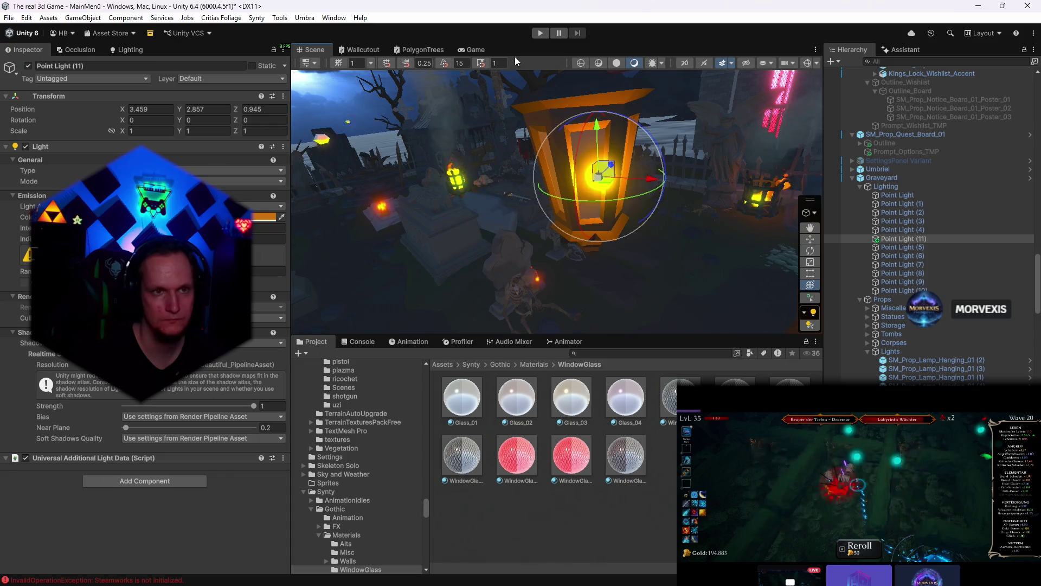
click(472, 50)
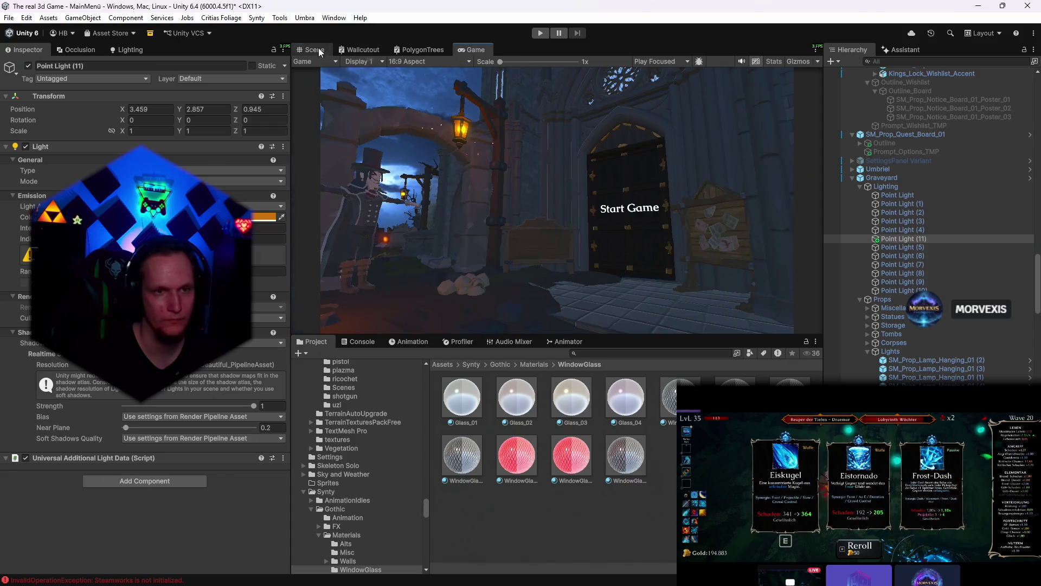
click(314, 50)
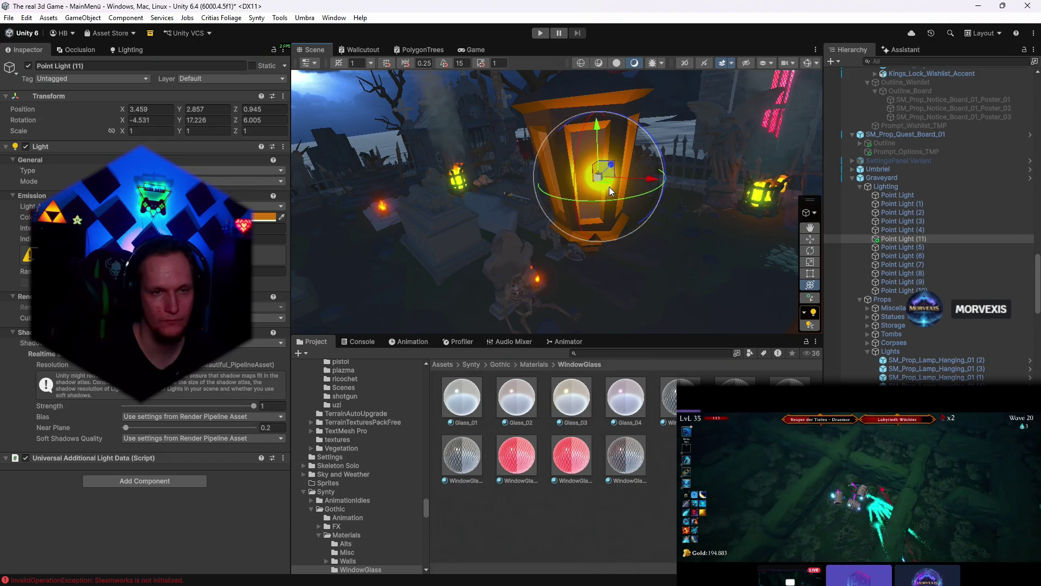
drag(610, 186, 596, 182)
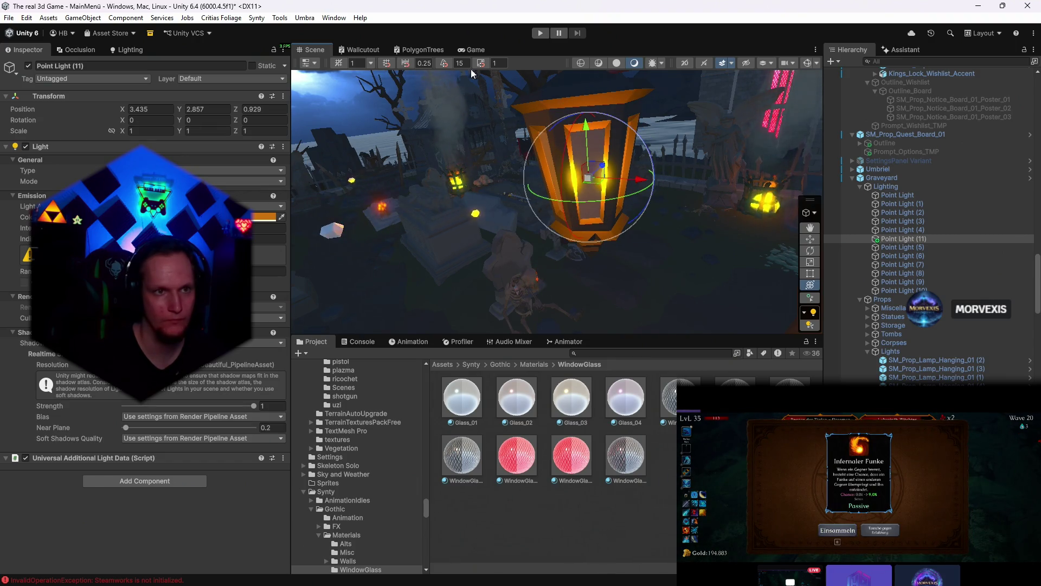
click(475, 50)
click(317, 49)
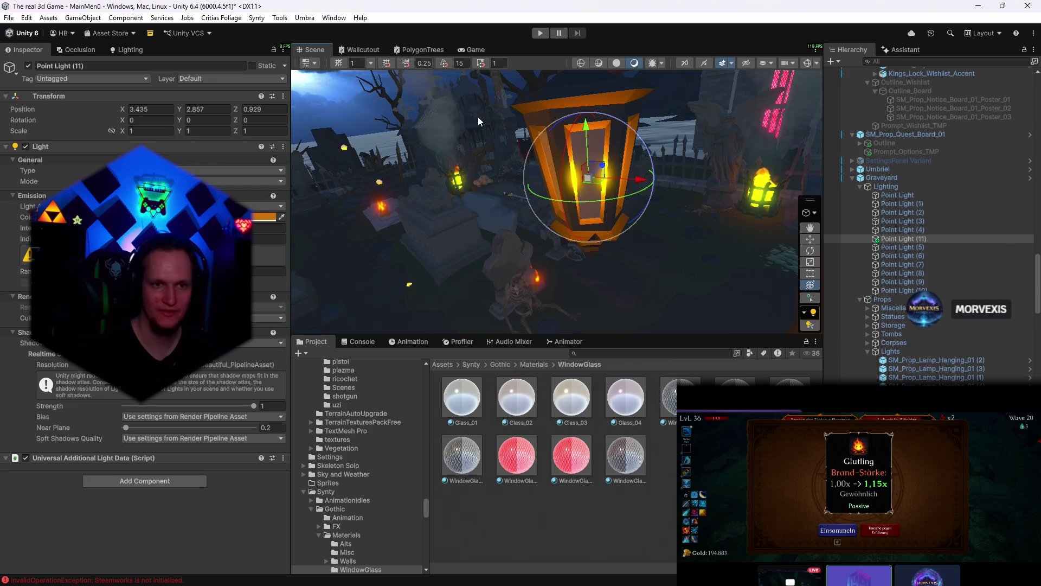
- Reframe on the lantern and adjust the light's placement inside it, checking the game camera
drag(477, 116, 655, 234)
key(f)
scroll(584, 219, up, 3)
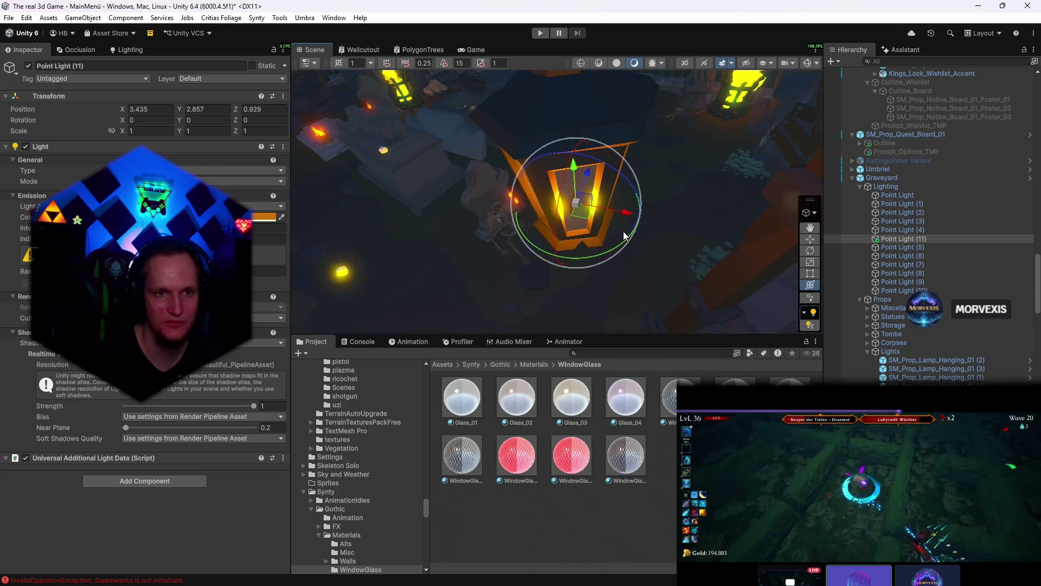
mouse_move(583, 222)
mouse_down()
mouse_move(557, 207)
mouse_move(577, 216)
mouse_up()
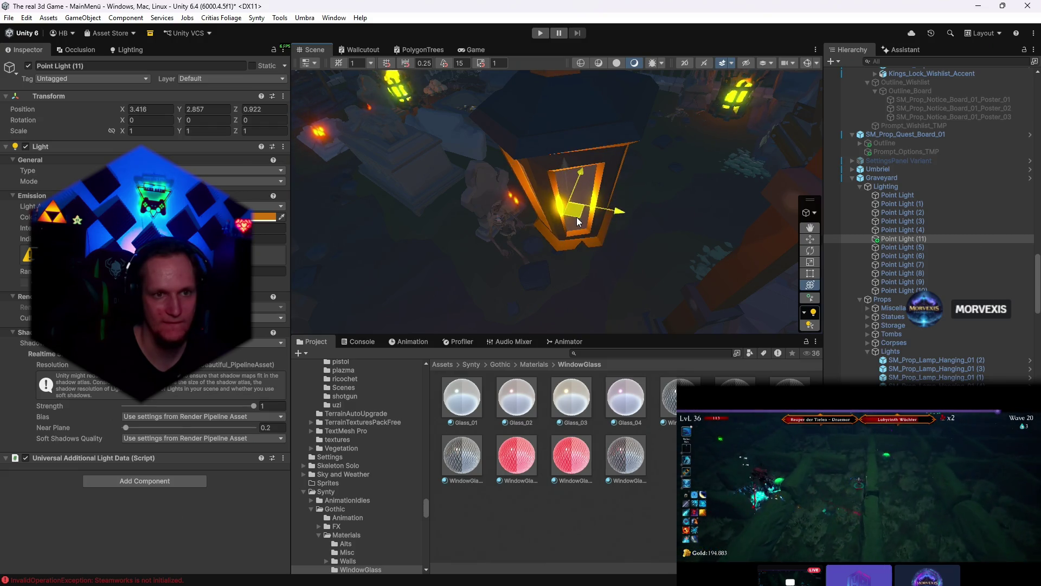
key(y)
click(473, 53)
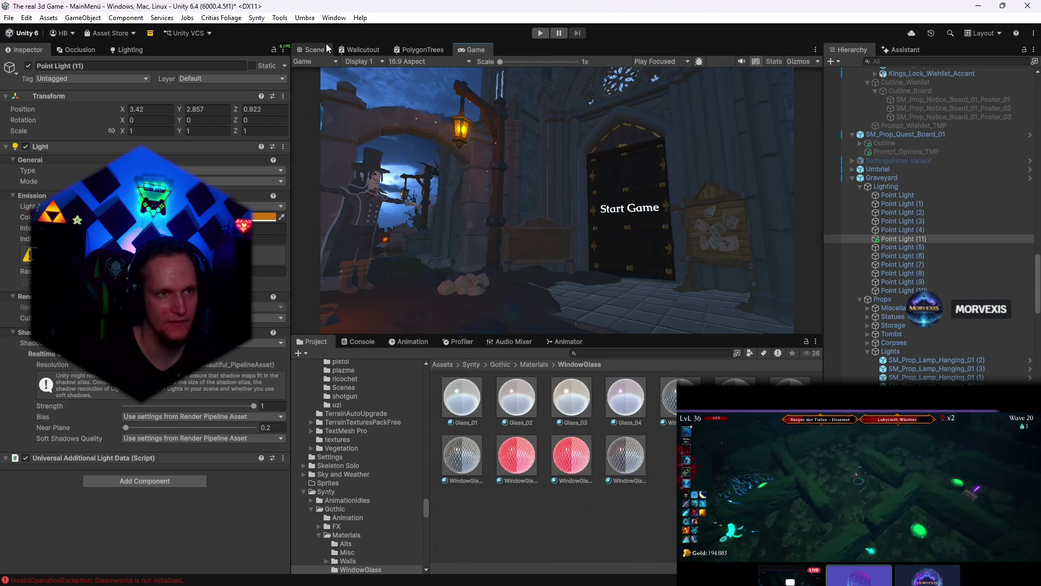
click(315, 50)
drag(580, 212, 659, 120)
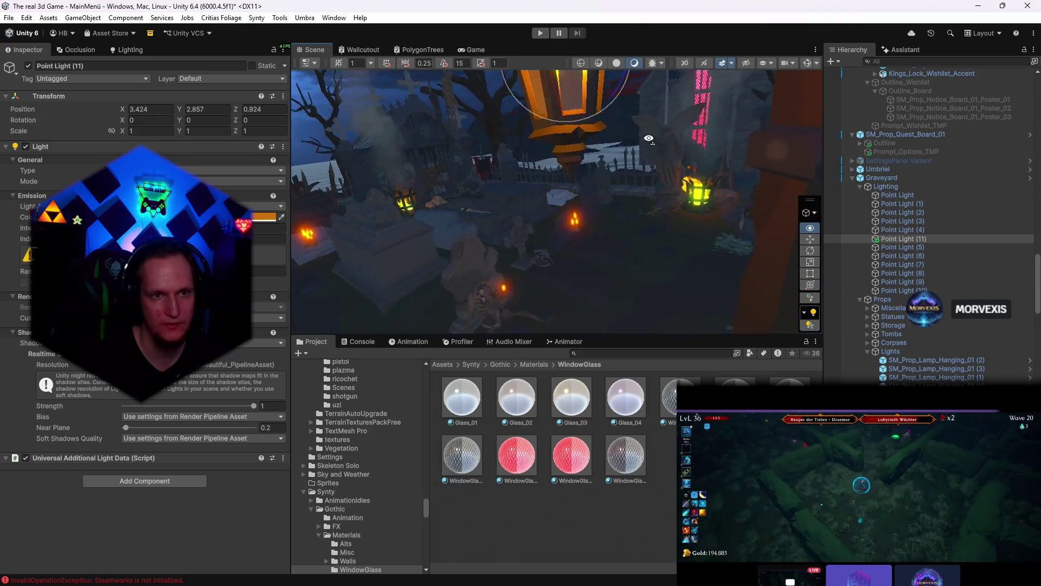
- Lower the smoothness of the hanging lantern prop's material
click(598, 229)
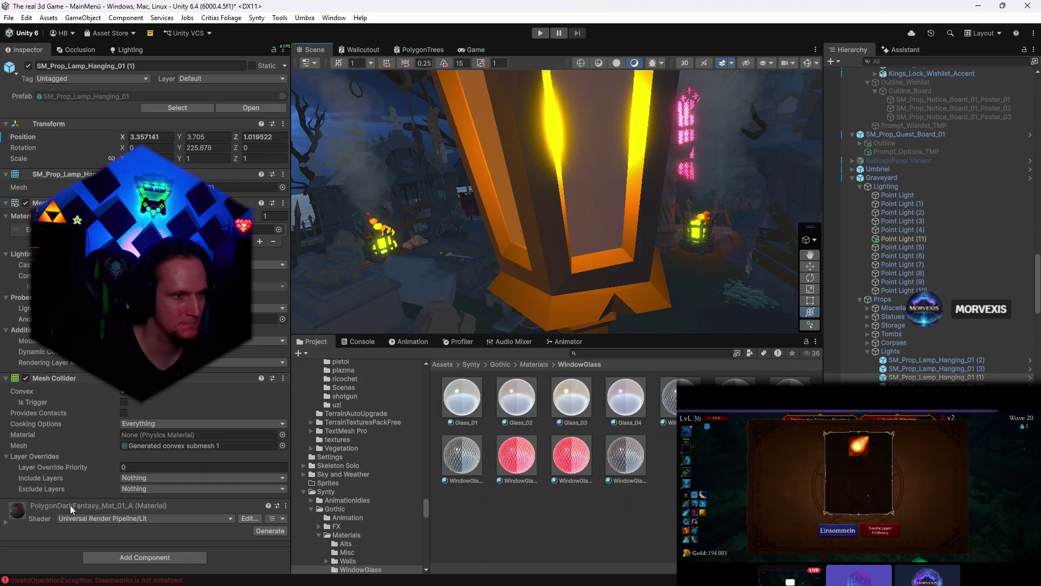
click(6, 521)
scroll(108, 464, down, 5)
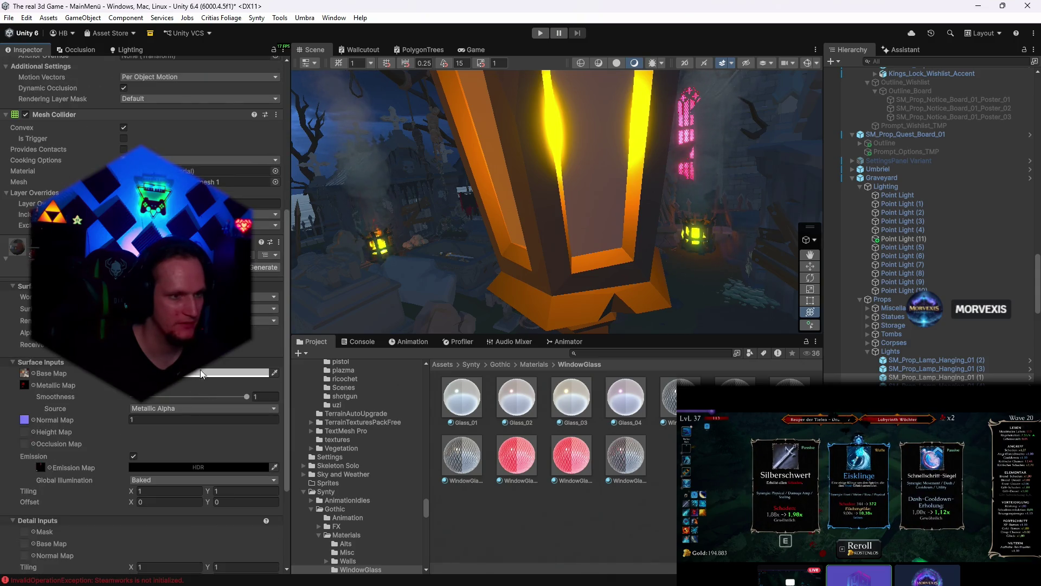
drag(236, 396, 186, 396)
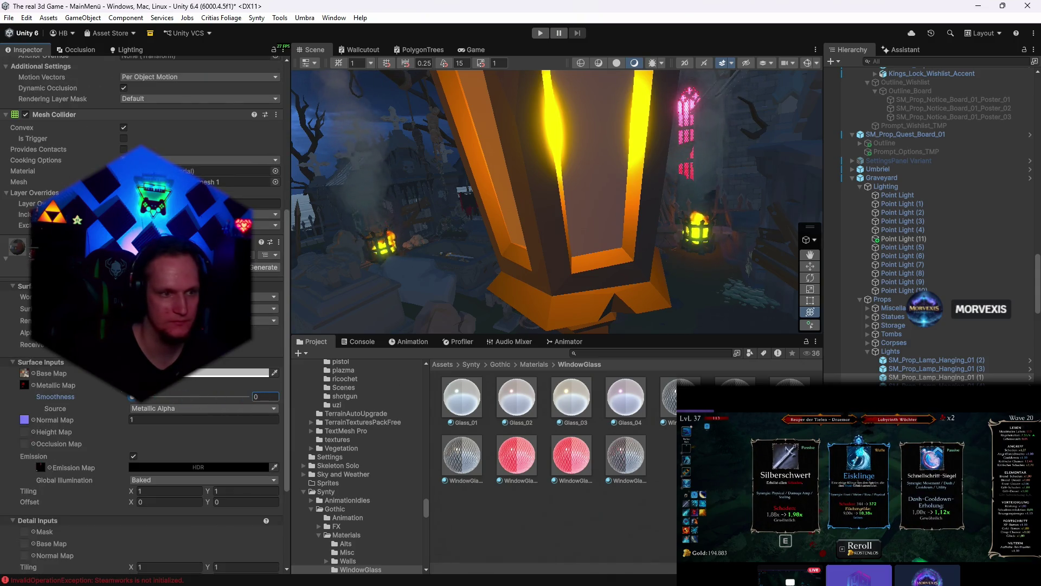
scroll(541, 268, down, 5)
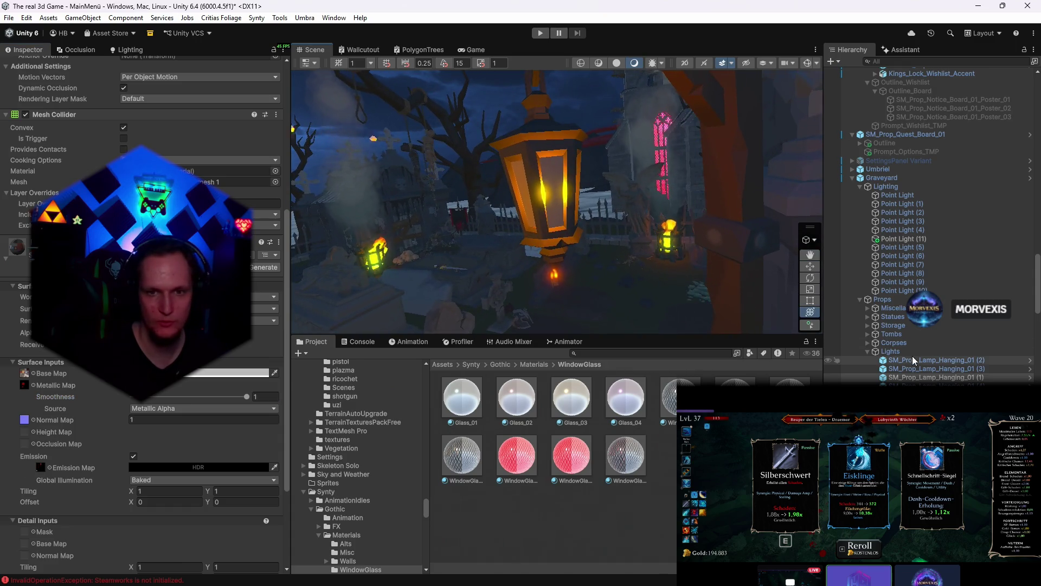
- Shrink Point Light (11) to about 0.86 scale and nudge it within the lantern, previewing the menu
click(893, 238)
scroll(606, 230, down, 3)
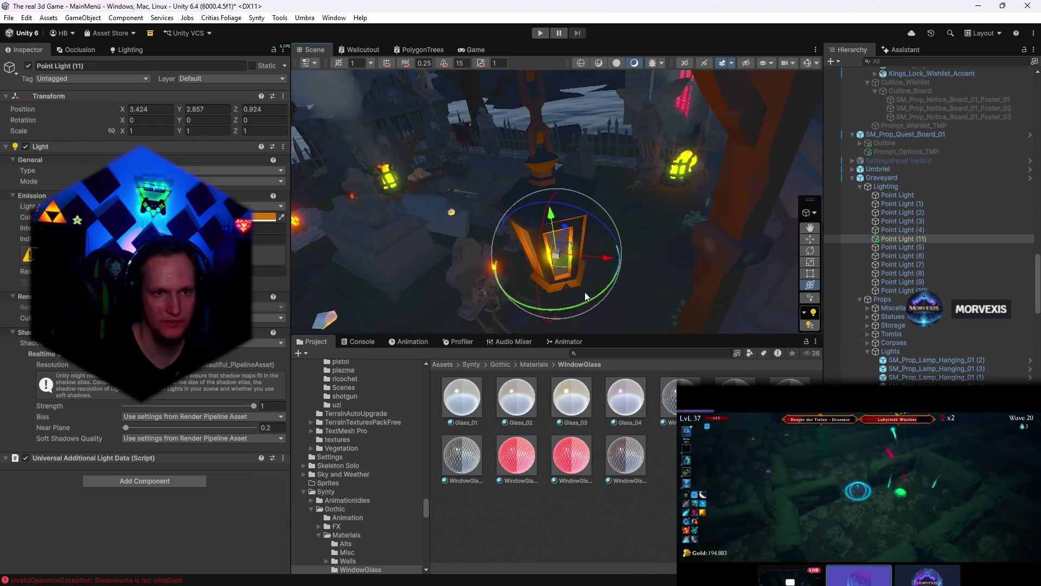
drag(552, 255, 531, 256)
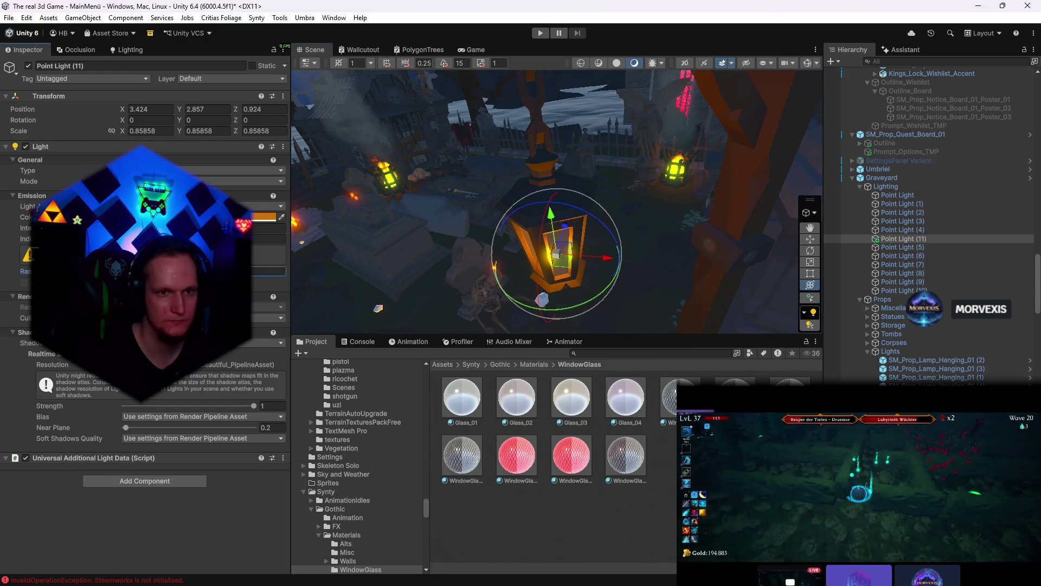
key(w)
drag(569, 266, 573, 266)
key(y)
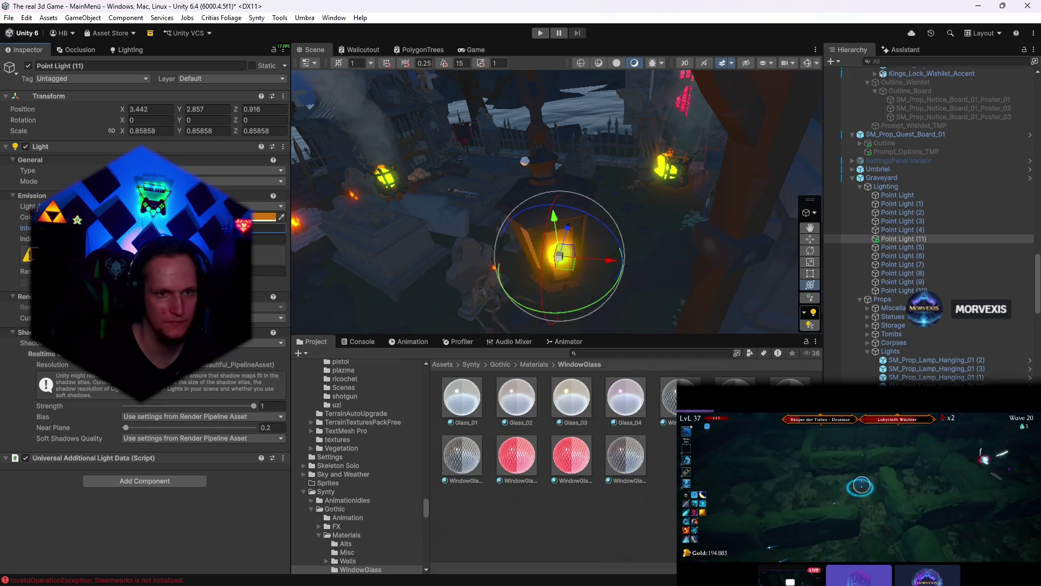
click(472, 49)
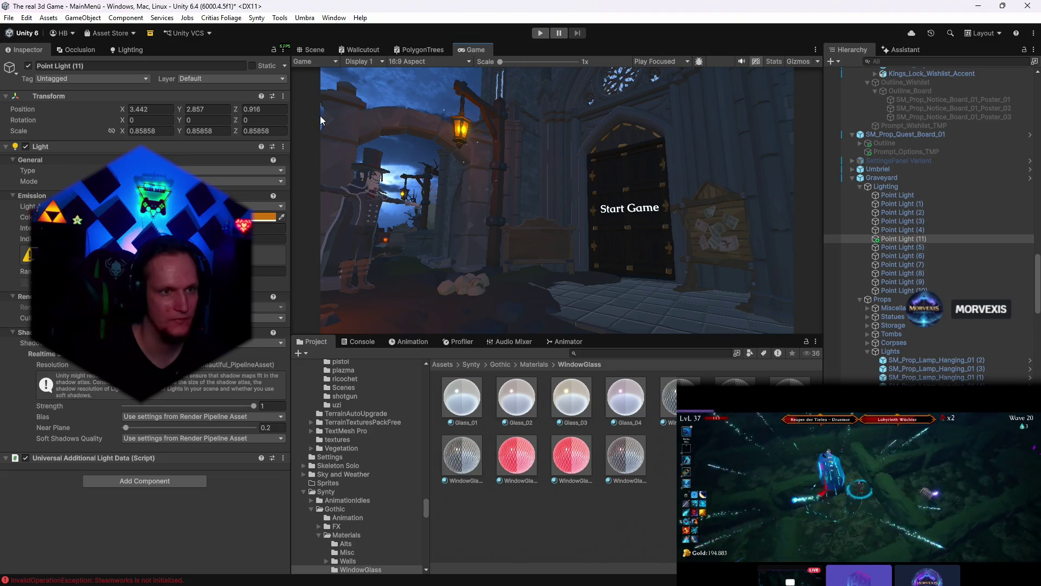
click(315, 50)
- Nudge the light sideways to X 3.494, Z 0.968 and confirm the Start Game menu through the game camera
drag(620, 206, 562, 203)
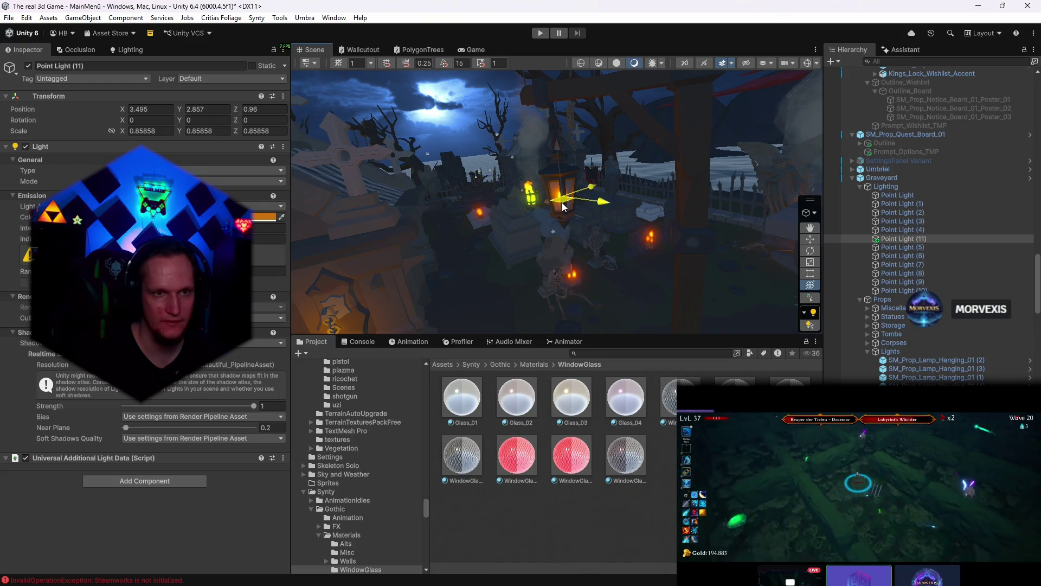
click(476, 50)
click(315, 49)
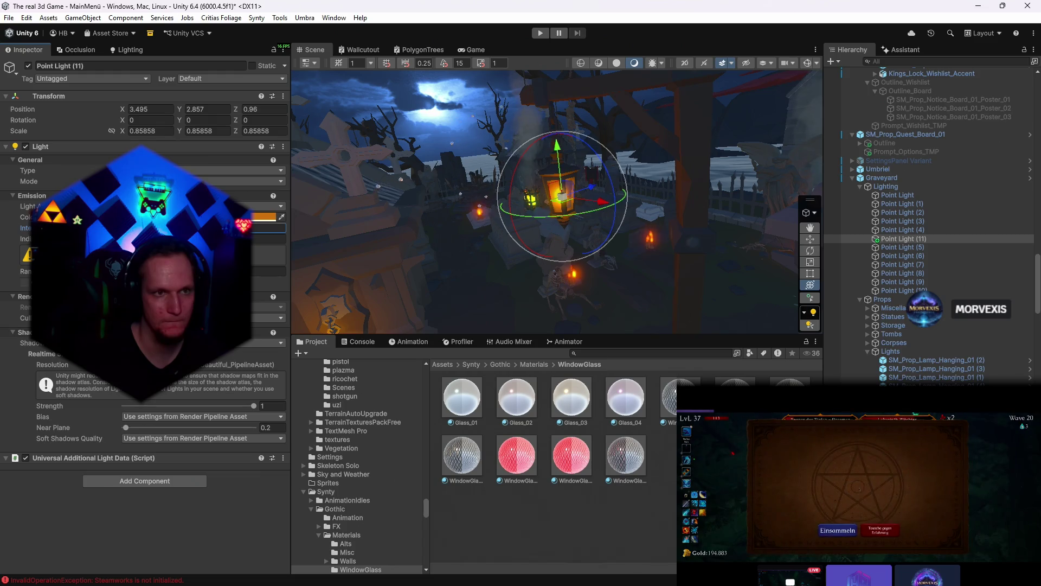
click(476, 49)
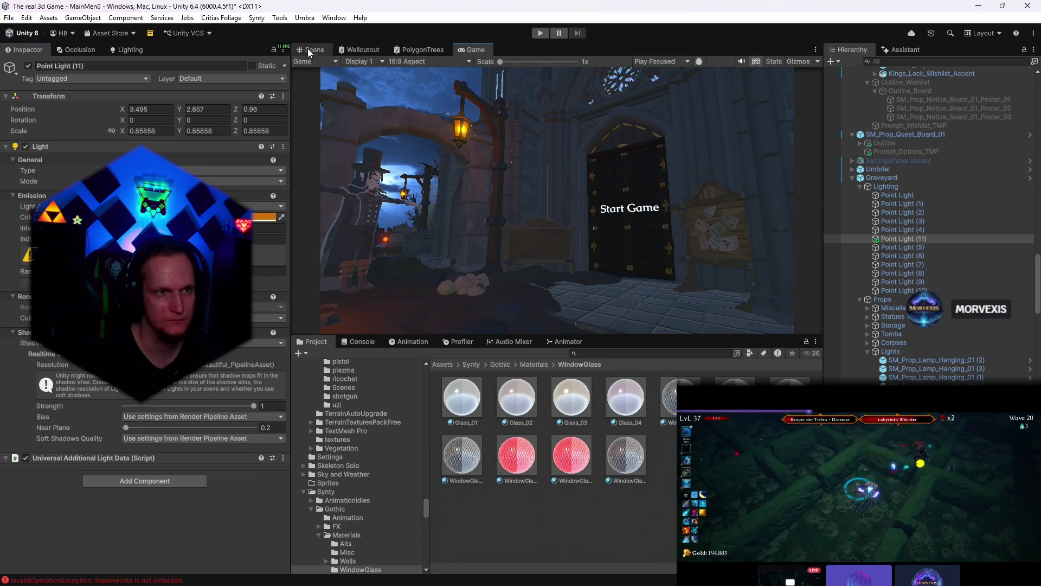
click(315, 49)
mouse_move(565, 210)
mouse_down()
mouse_move(563, 201)
mouse_move(577, 218)
mouse_up()
key(y)
key(w)
key(y)
click(477, 49)
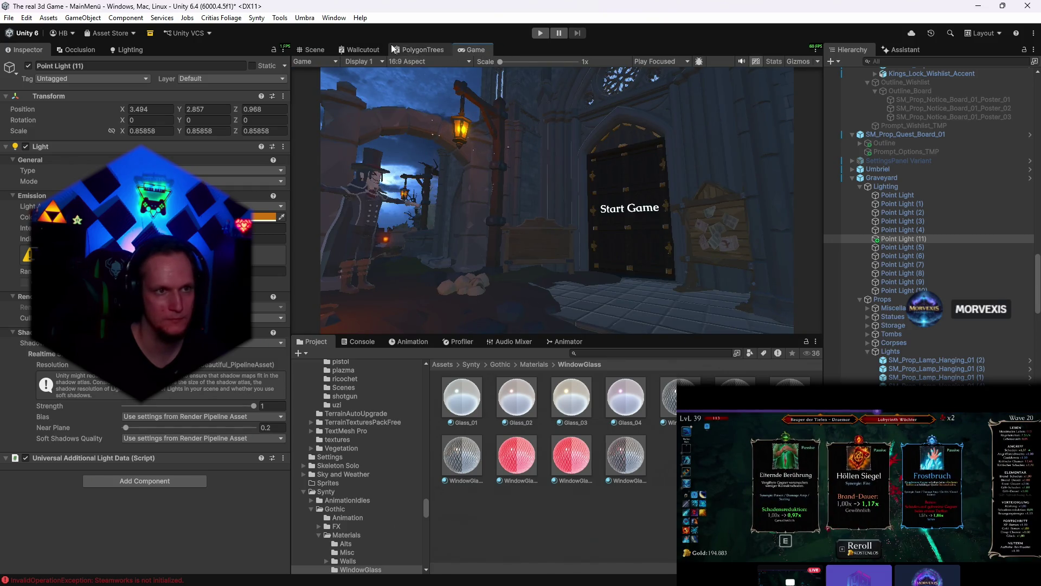
click(314, 50)
click(477, 49)
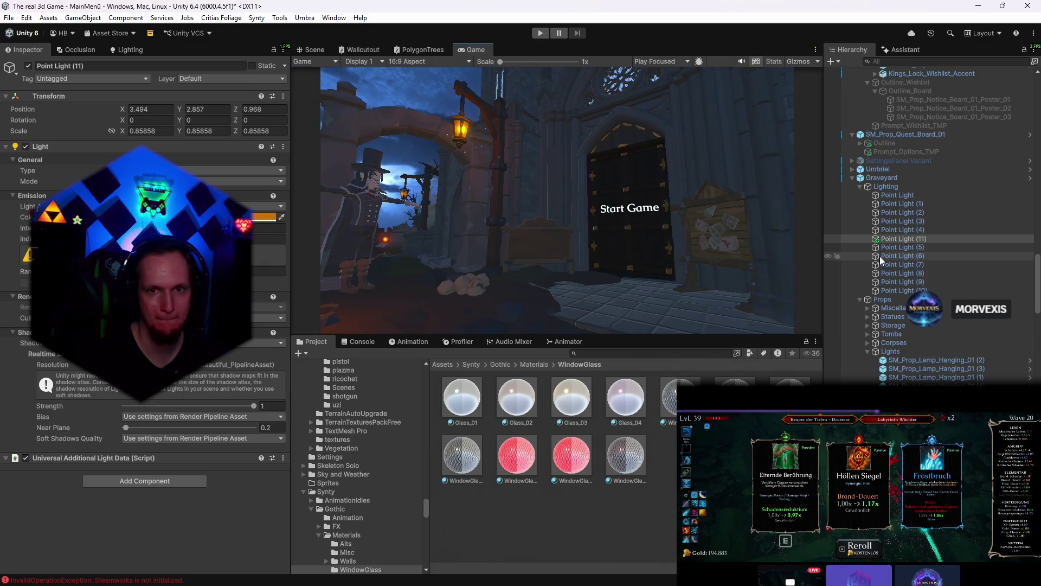
- Select and frame Point Light (4) by the archway lantern, inspecting it and the game view
click(898, 230)
double_click(897, 230)
drag(757, 209, 837, 152)
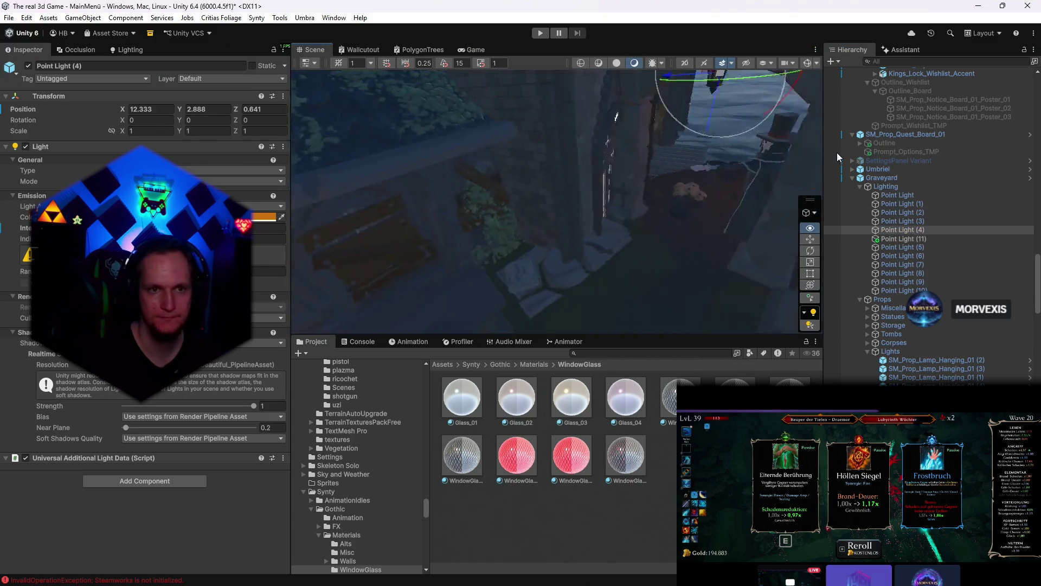
drag(650, 73, 514, 55)
click(476, 50)
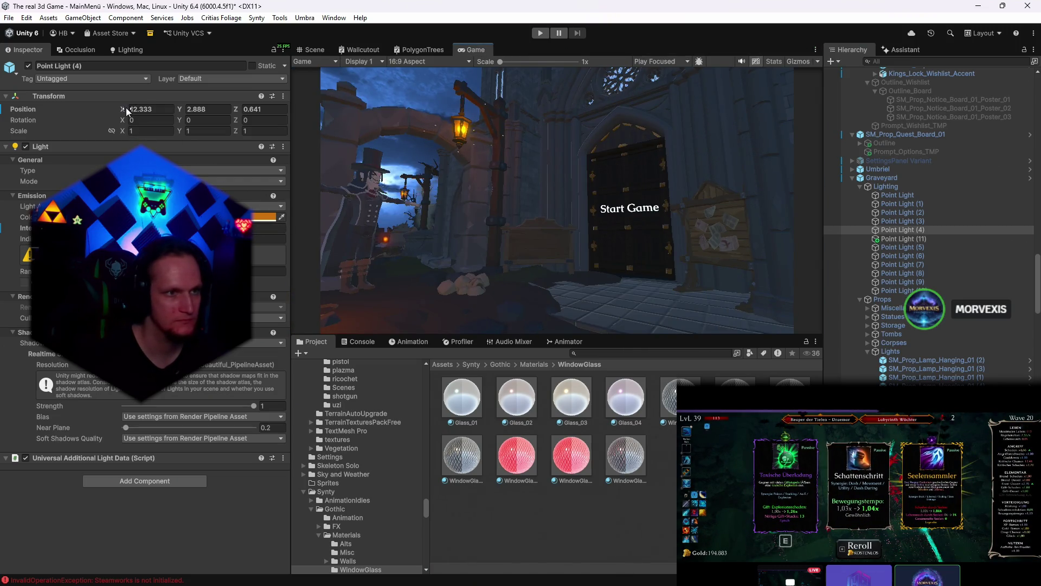
- Scrub Point Light (4)'s Position X to 12.33, then undo the Z tweak back to 0.64
drag(126, 107, 130, 110)
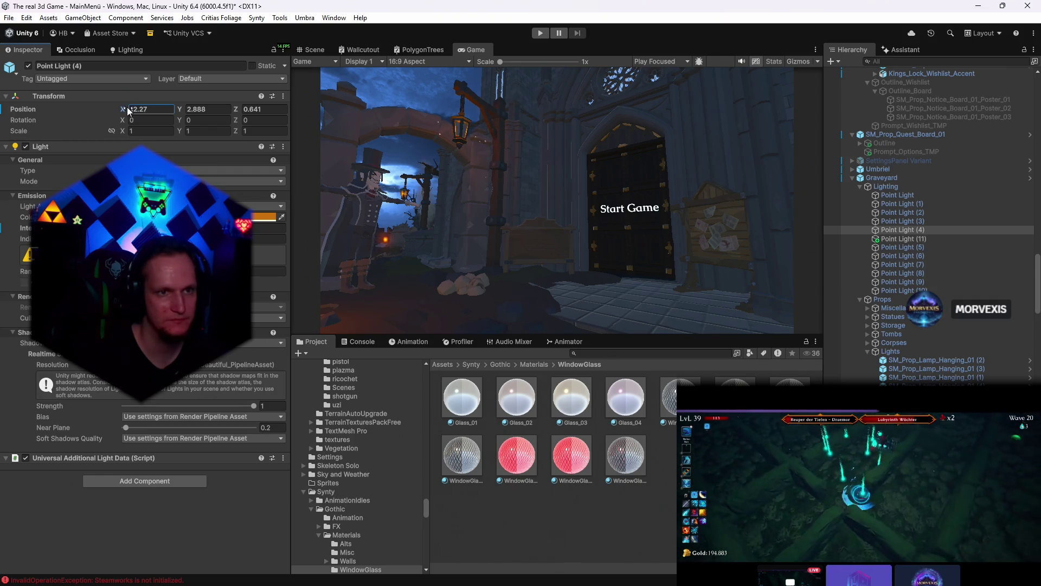
drag(128, 109, 130, 110)
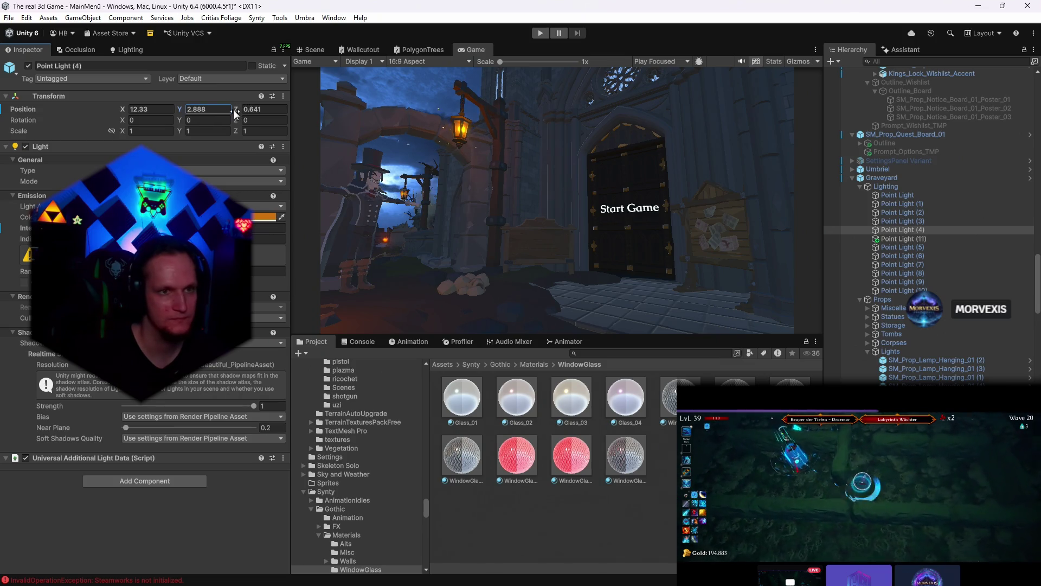
drag(235, 111, 237, 110)
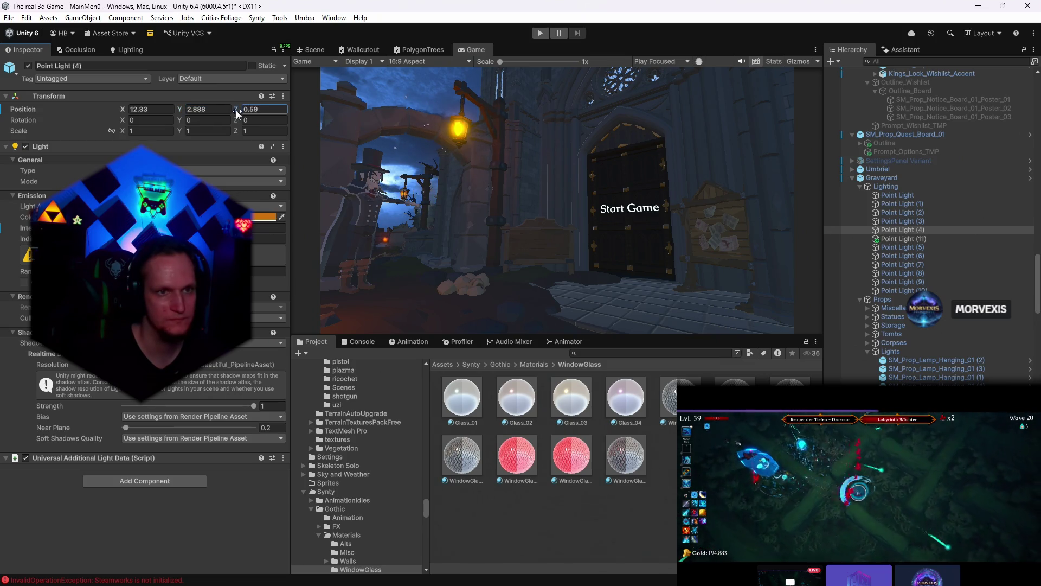
key(ctrl+z)
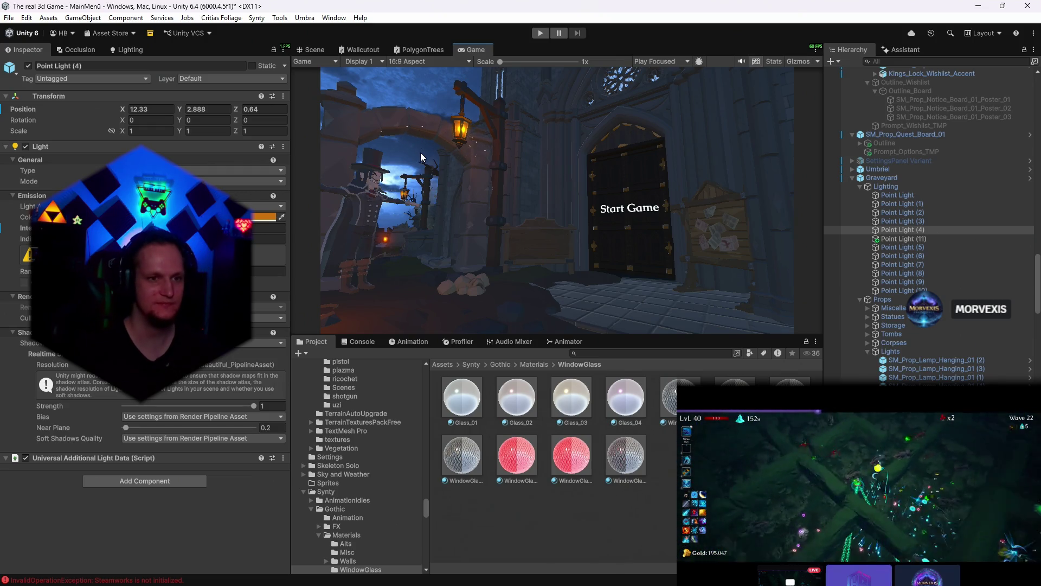
scroll(897, 164, down, 10)
scroll(898, 162, down, 10)
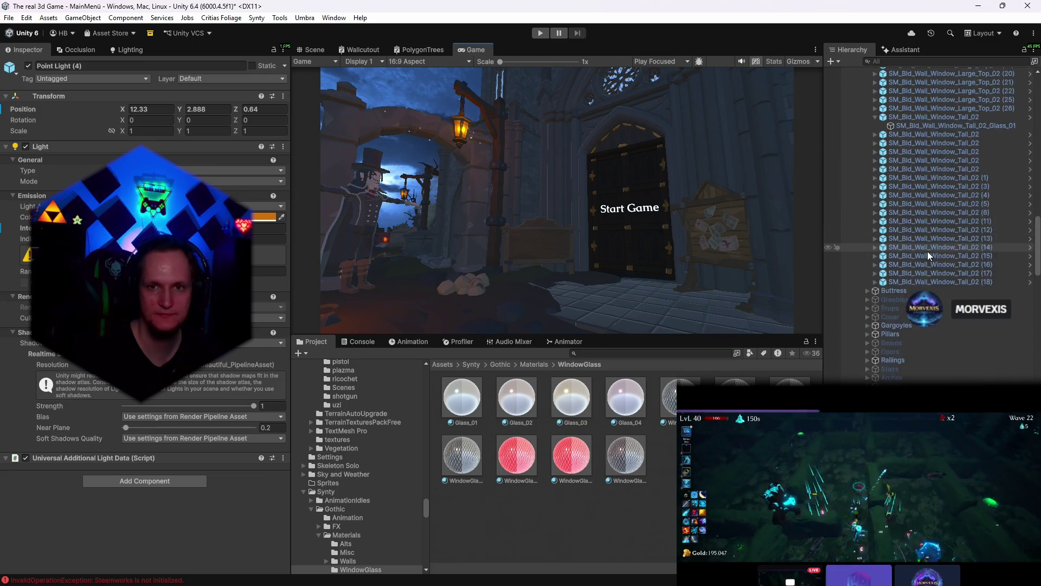
scroll(897, 163, down, 10)
scroll(936, 203, up, 15)
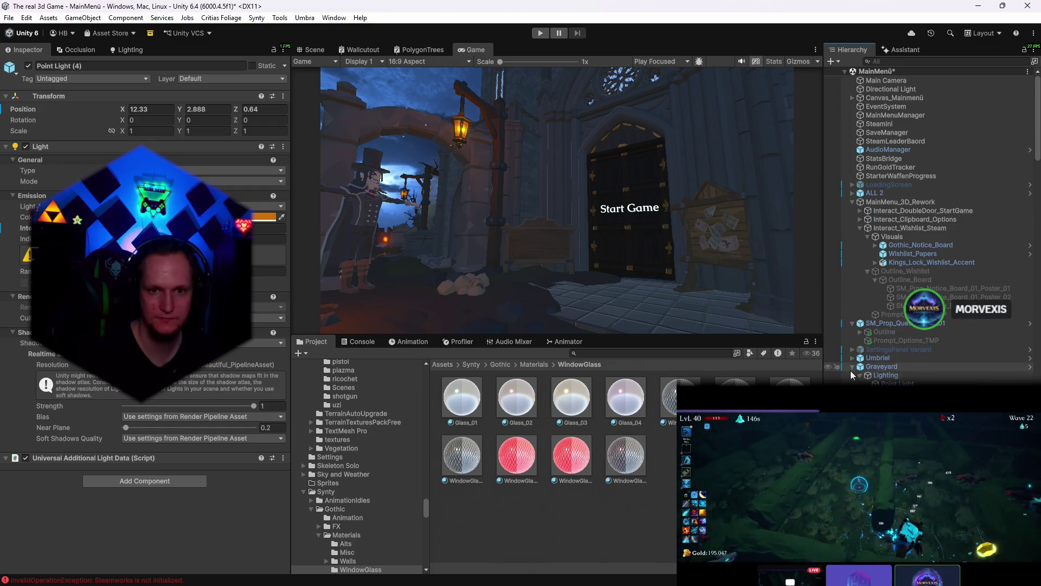
- Collapse the Graveyard group, dismiss the create menu and switch over to the Problem MONTAG notes in Notepad
click(852, 366)
click(832, 62)
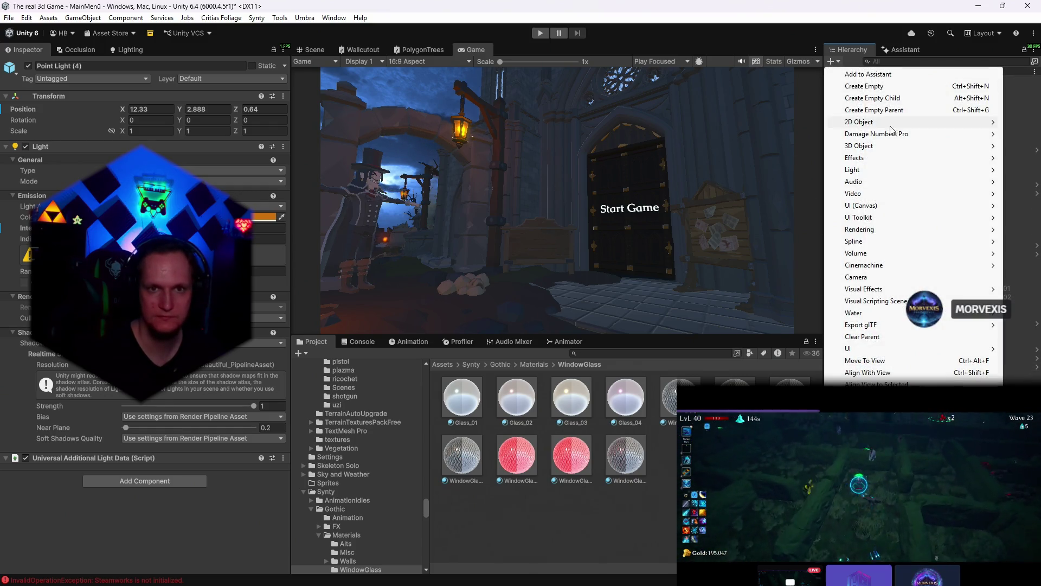
mouse_move(858, 217)
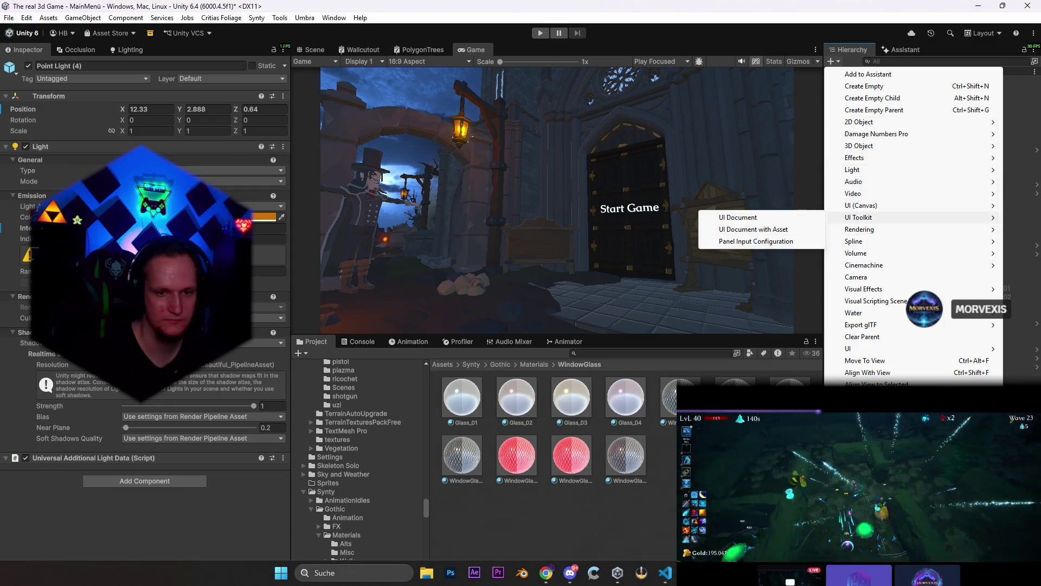
key(Escape)
key(alt+Tab)
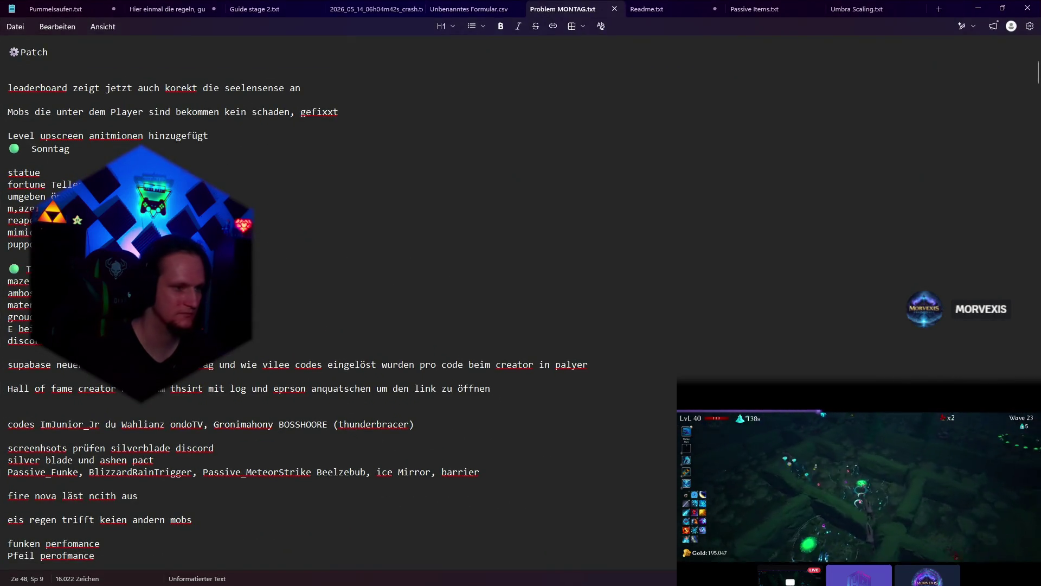
- Add a new line under the green-dot heading in Problem MONTAG.txt and return to the Unity editor
key(Return)
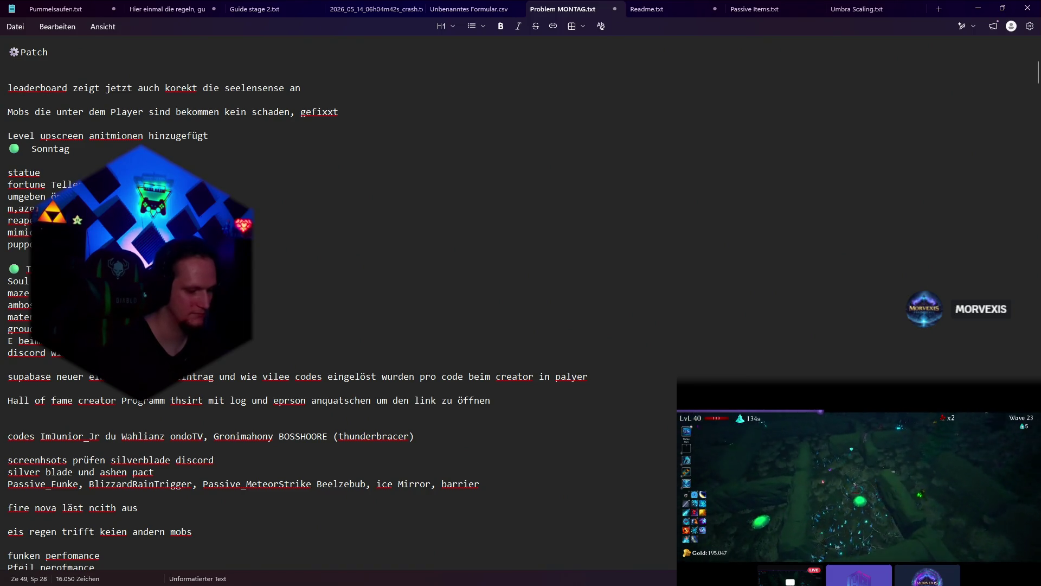
click(979, 8)
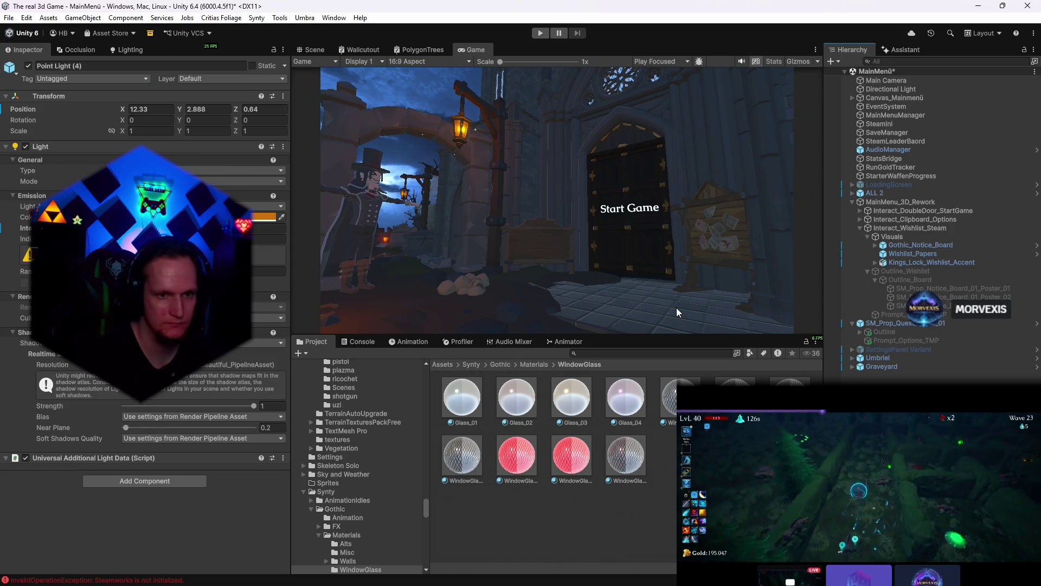
- Clear the console messages and return to the project assets
click(374, 341)
click(309, 362)
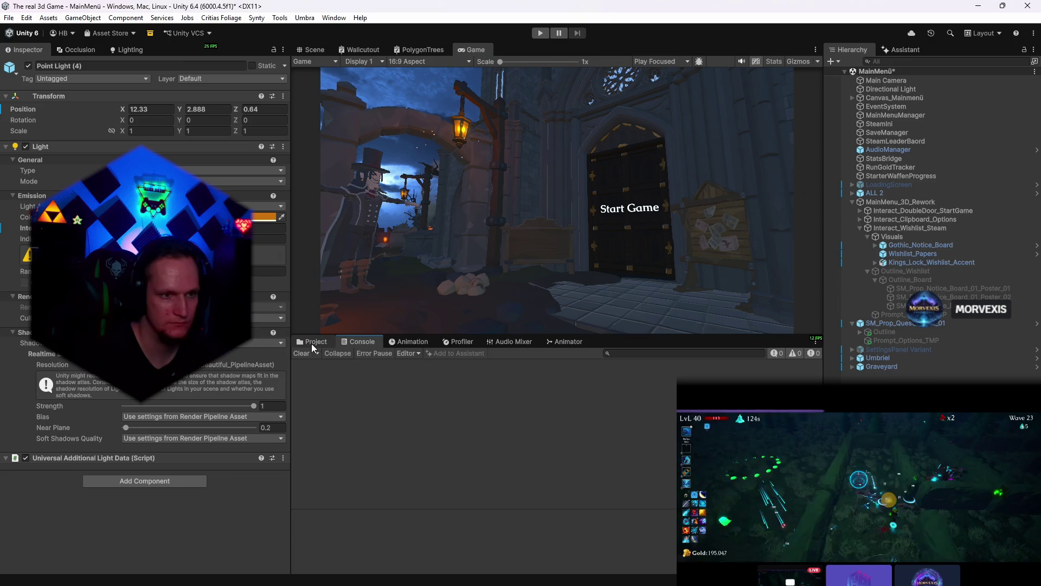
click(311, 343)
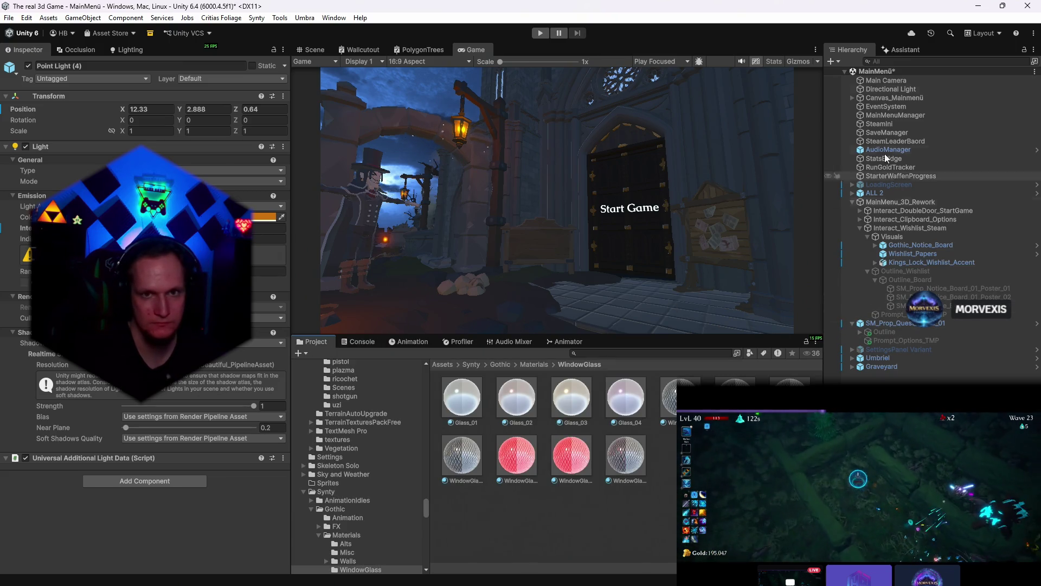
- Add a new Terrain 3D object to the MainMenü scene and dismiss the InTerra shader warning
click(835, 62)
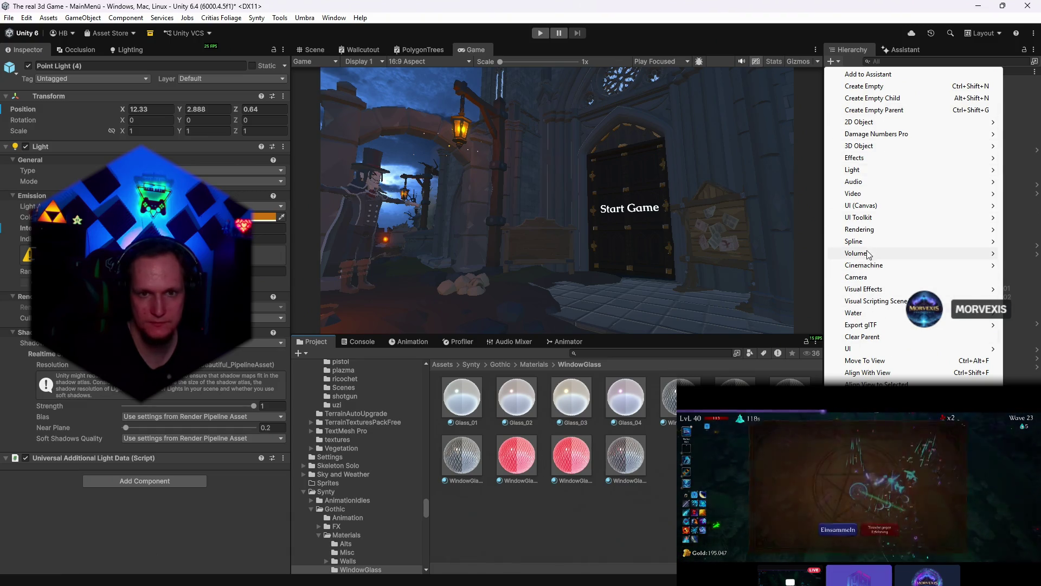
mouse_move(859, 145)
click(749, 292)
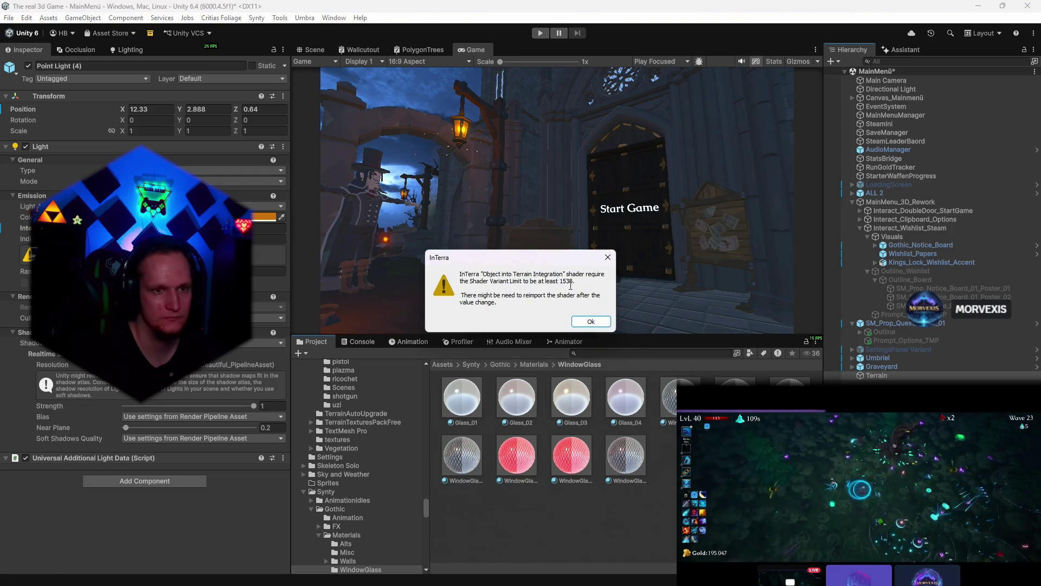
click(591, 323)
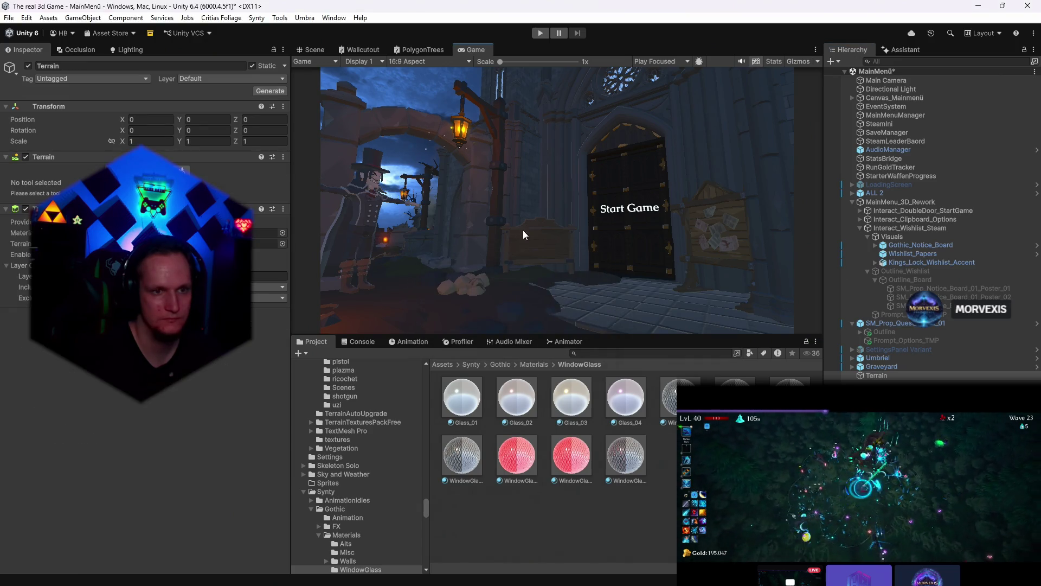
- Reposition the new terrain below the floor at Y -1.78
click(314, 50)
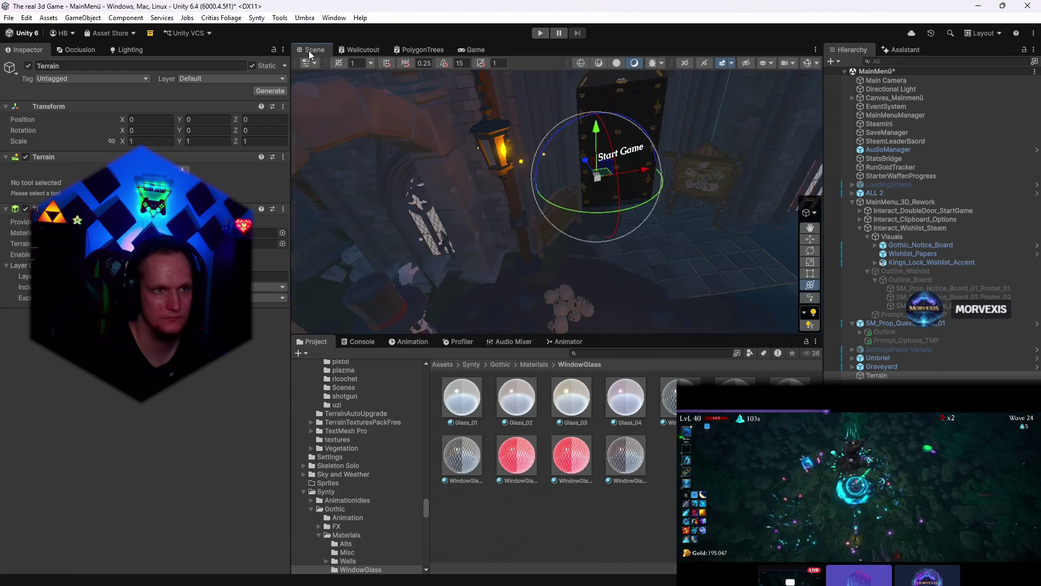
mouse_move(489, 203)
mouse_down()
mouse_move(579, 141)
mouse_move(643, 191)
mouse_up()
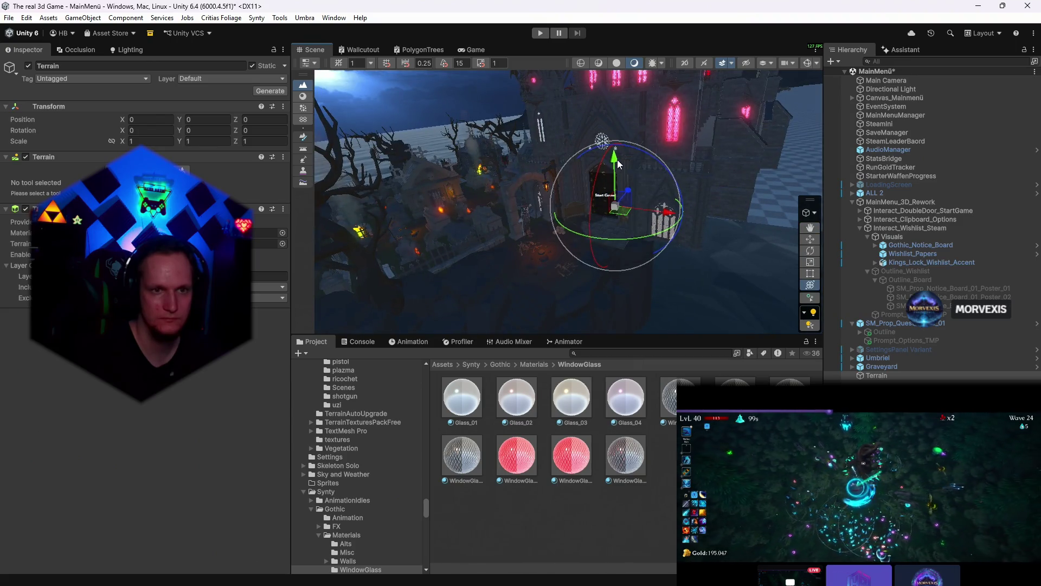
mouse_move(619, 167)
mouse_down()
mouse_move(538, 300)
mouse_move(591, 302)
mouse_move(515, 149)
mouse_up()
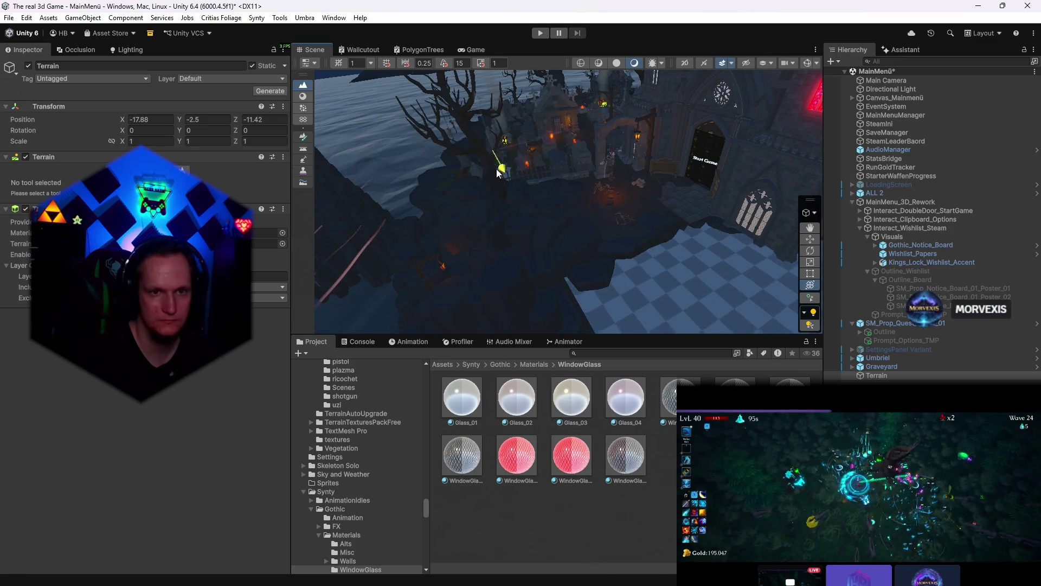
mouse_move(468, 90)
mouse_down()
mouse_move(469, 69)
mouse_move(470, 90)
mouse_up()
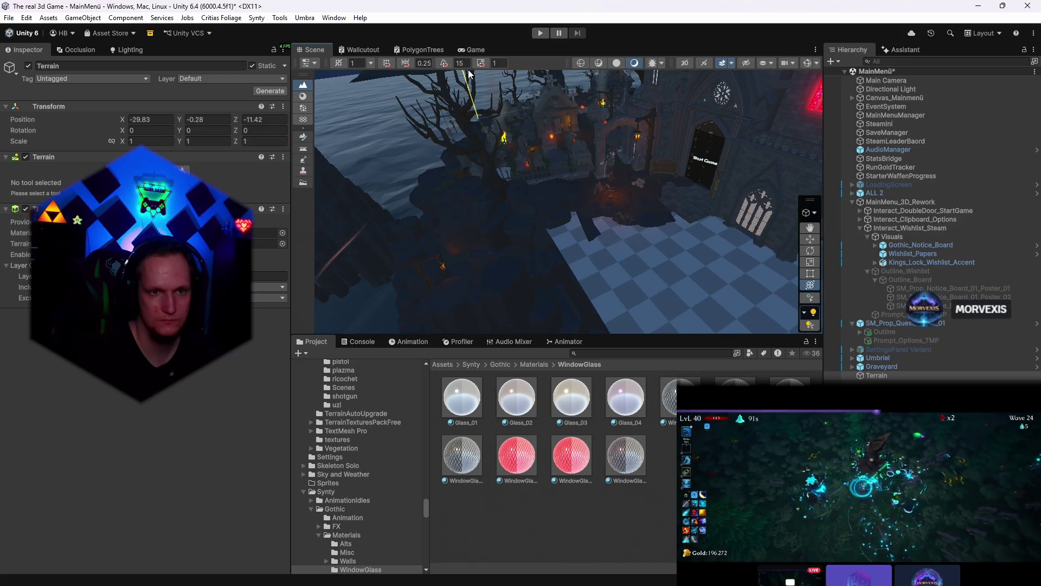
mouse_move(569, 204)
alt+mouse_down()
mouse_move(823, 202)
mouse_move(697, 250)
alt+mouse_up()
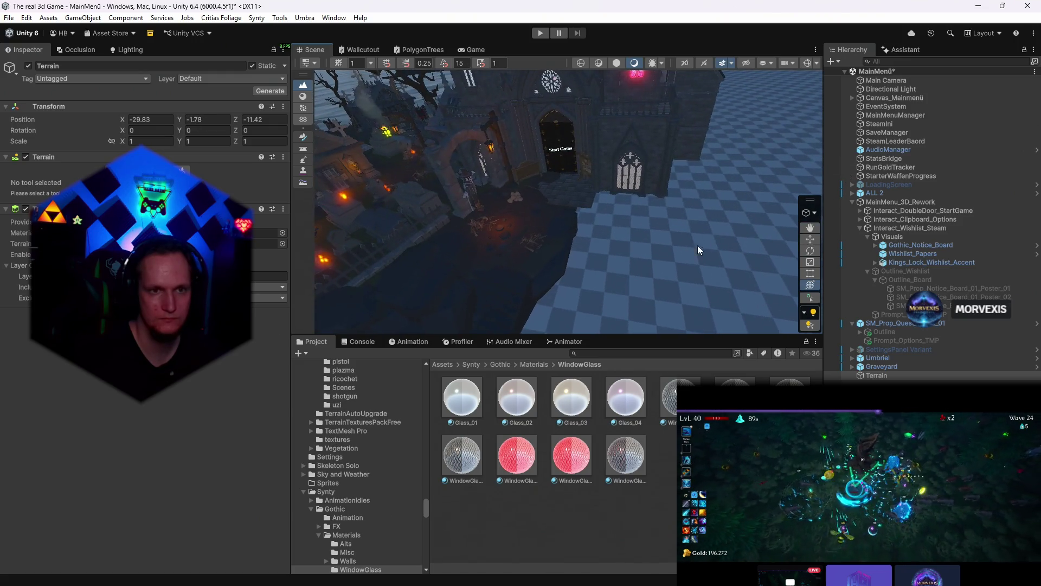
scroll(690, 245, up, 3)
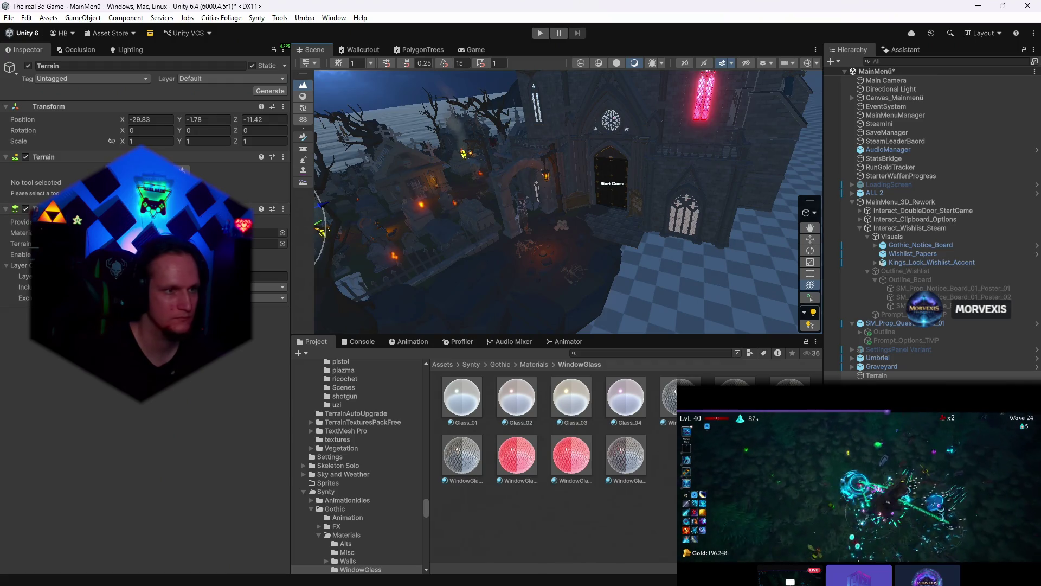
- Switch the terrain tool to Paint Texture and add an existing ground texture layer
key(F5)
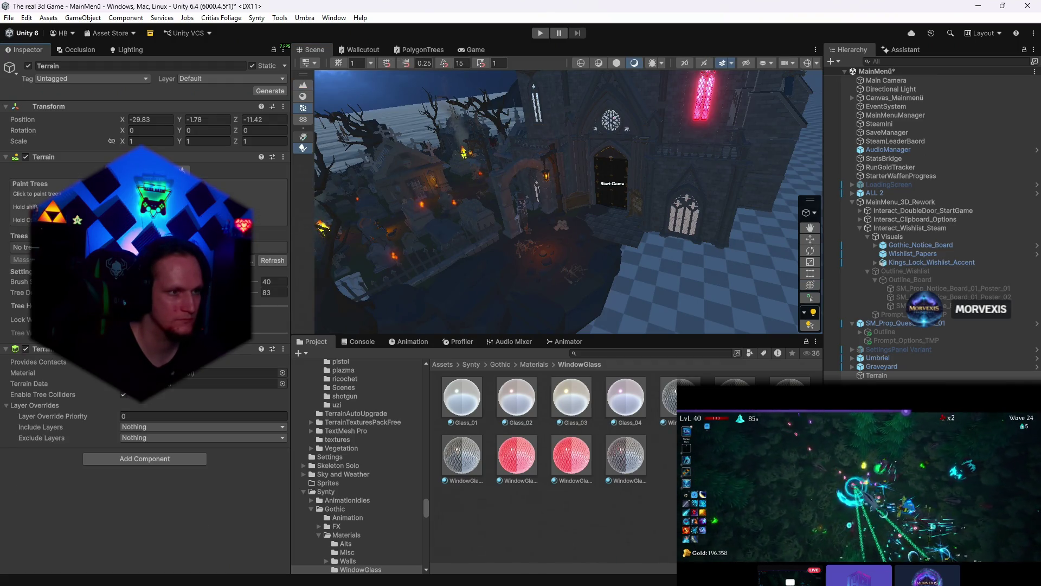
key(F4)
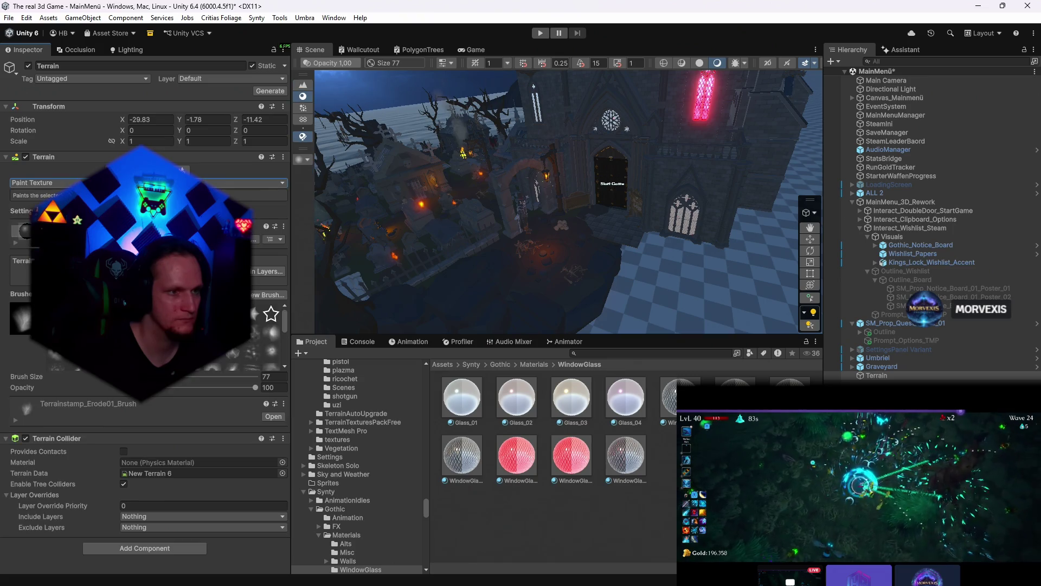
click(269, 271)
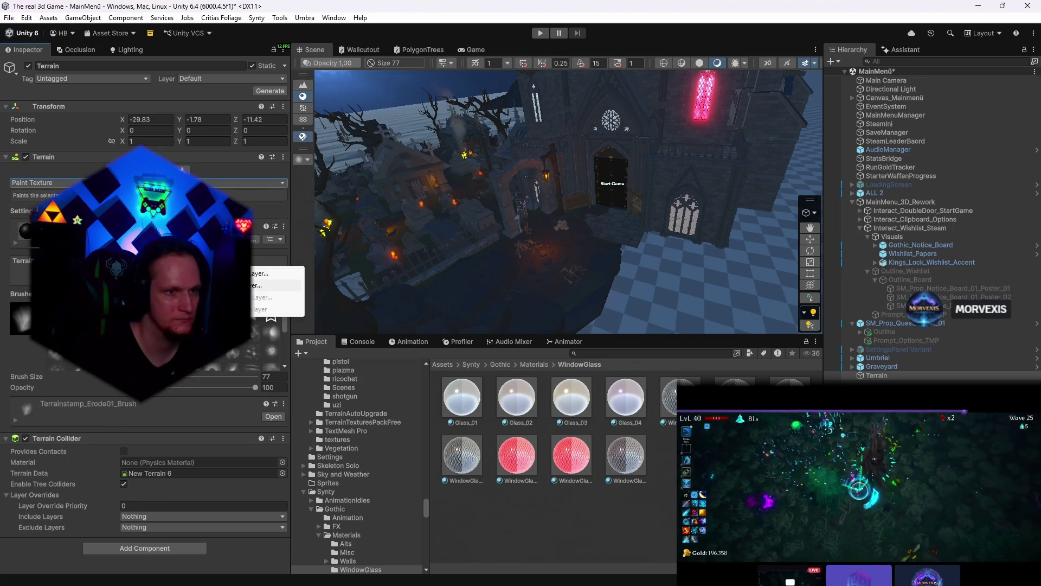
click(269, 284)
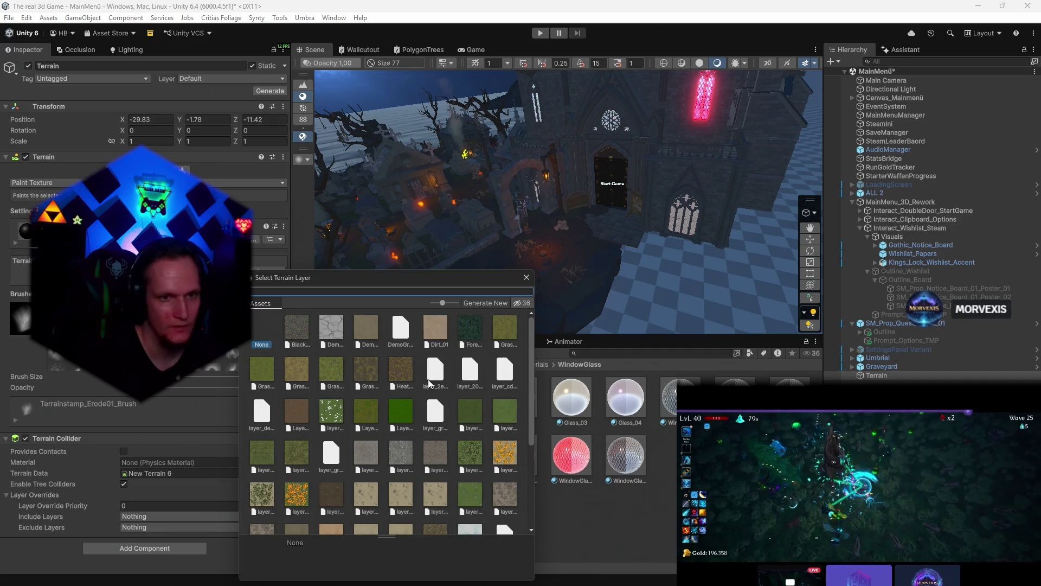
scroll(301, 419, down, 3)
scroll(358, 422, down, 3)
click(436, 452)
double_click(437, 452)
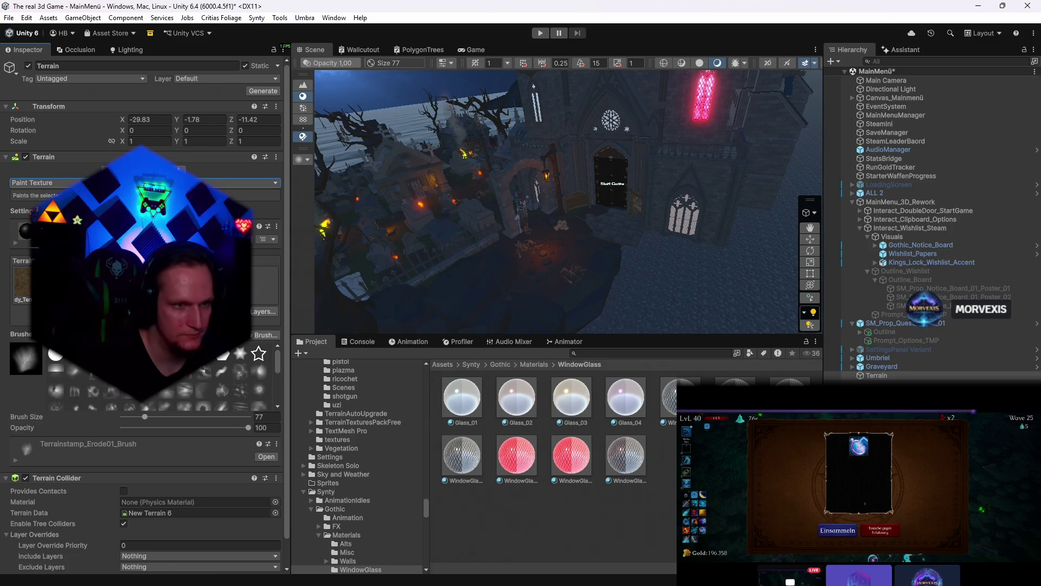
- Try Mud_01, Tidal_Pools, dirt, moss, Muddy and rocky layers on the ground, settling on the yellow leaves layer
mouse_move(529, 203)
mouse_down()
mouse_move(696, 244)
mouse_move(521, 179)
mouse_up()
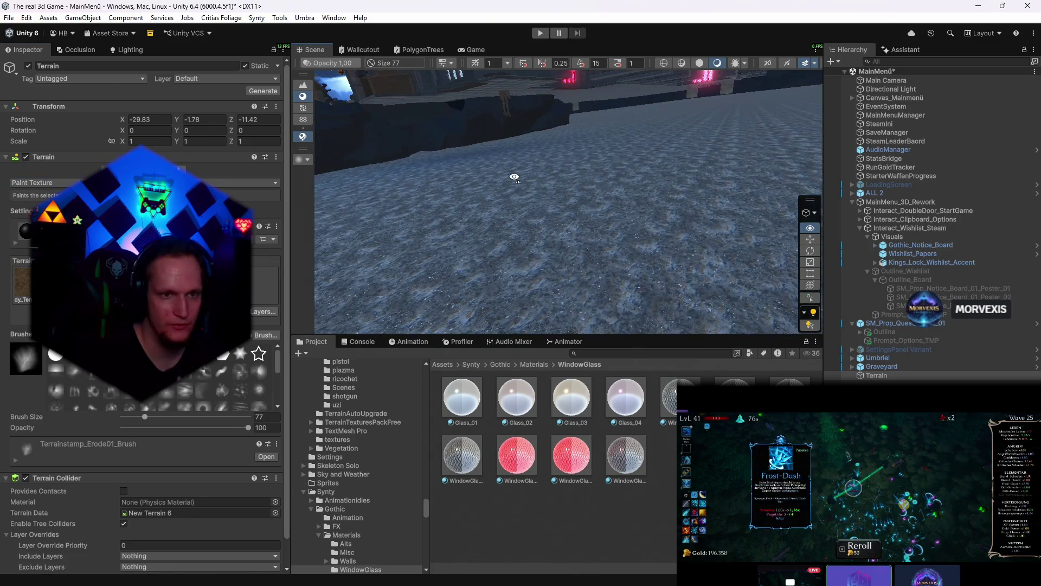
click(269, 311)
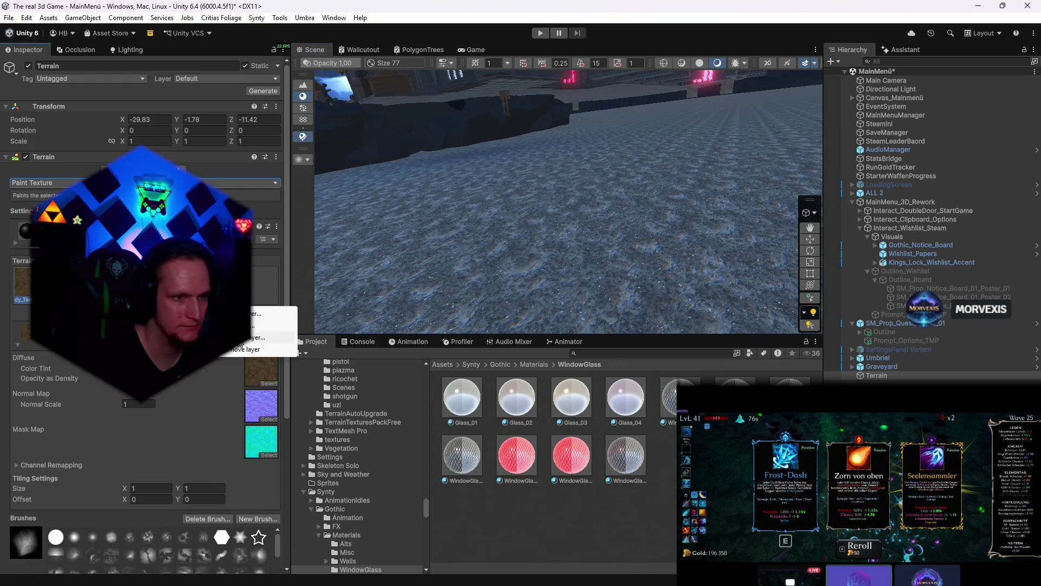
click(268, 326)
click(401, 436)
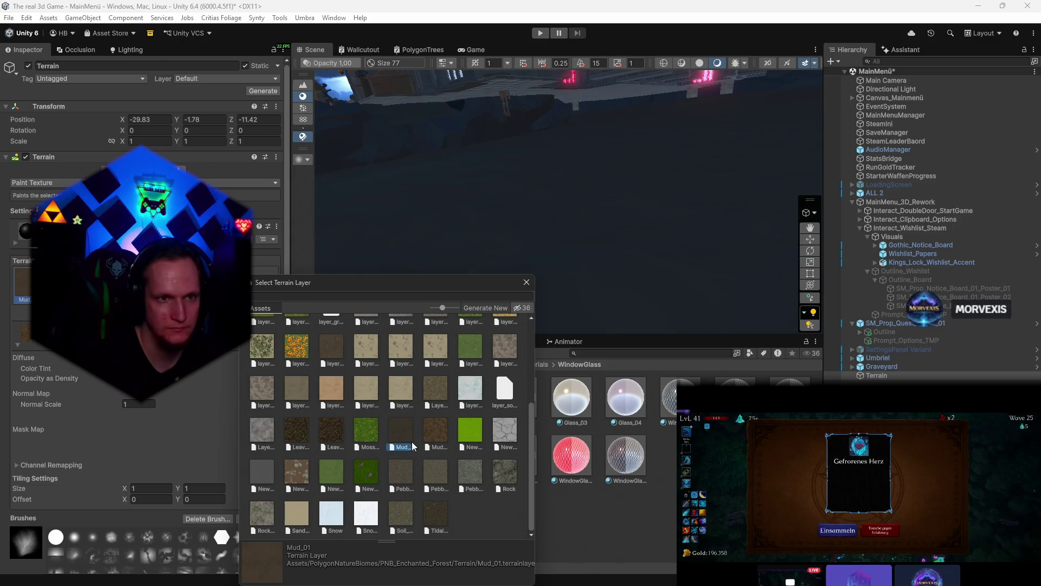
click(330, 358)
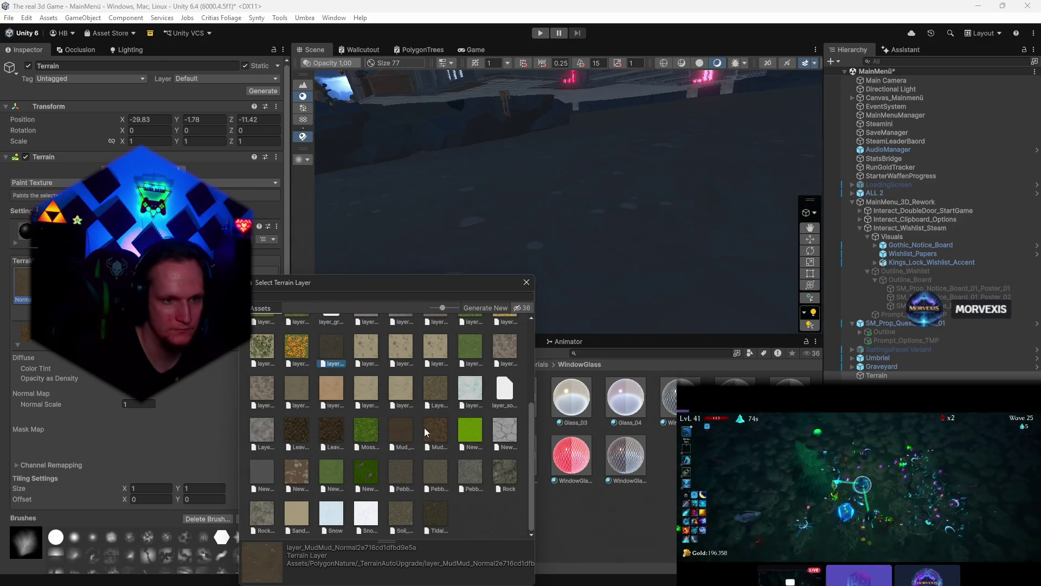
click(440, 518)
scroll(426, 475, up, 5)
scroll(431, 478, up, 3)
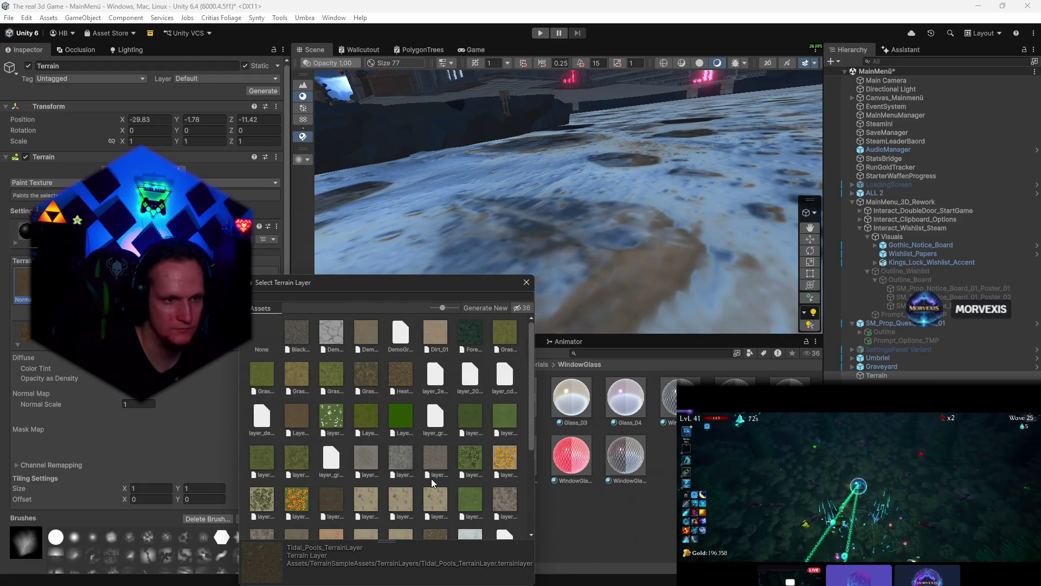
click(399, 382)
click(331, 417)
scroll(333, 423, down, 5)
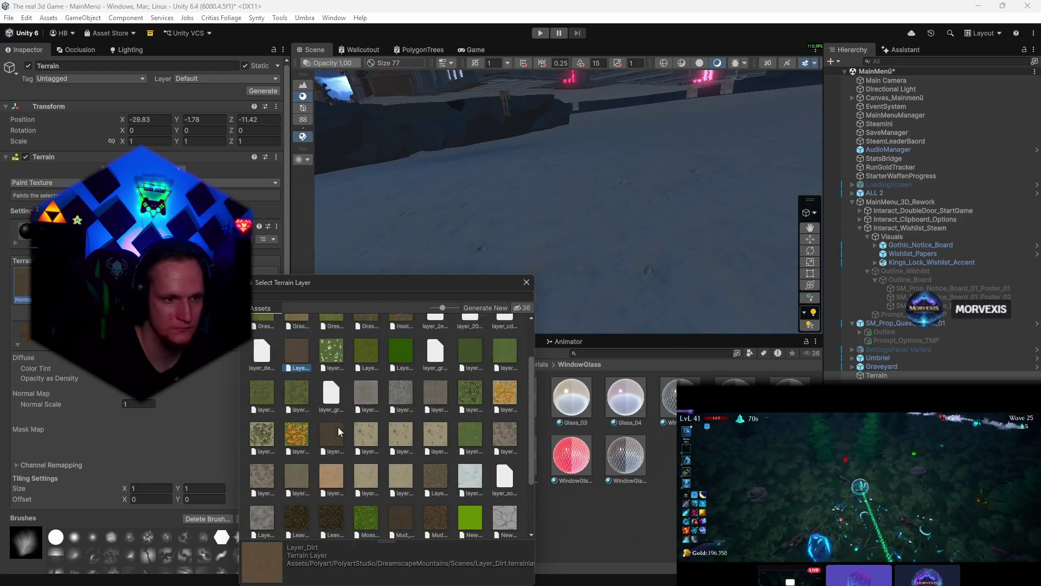
click(331, 409)
click(333, 479)
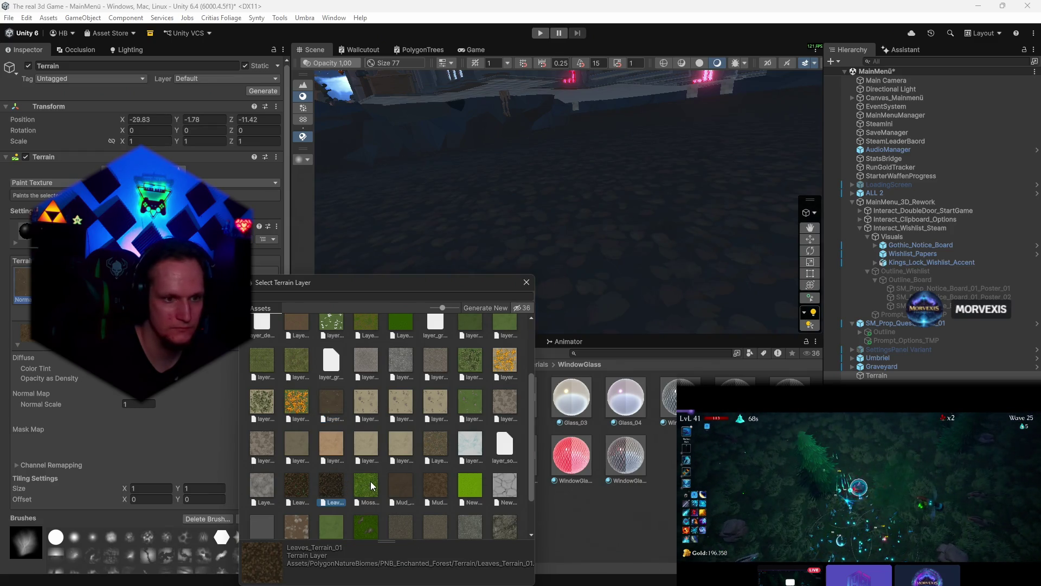
click(371, 481)
click(440, 481)
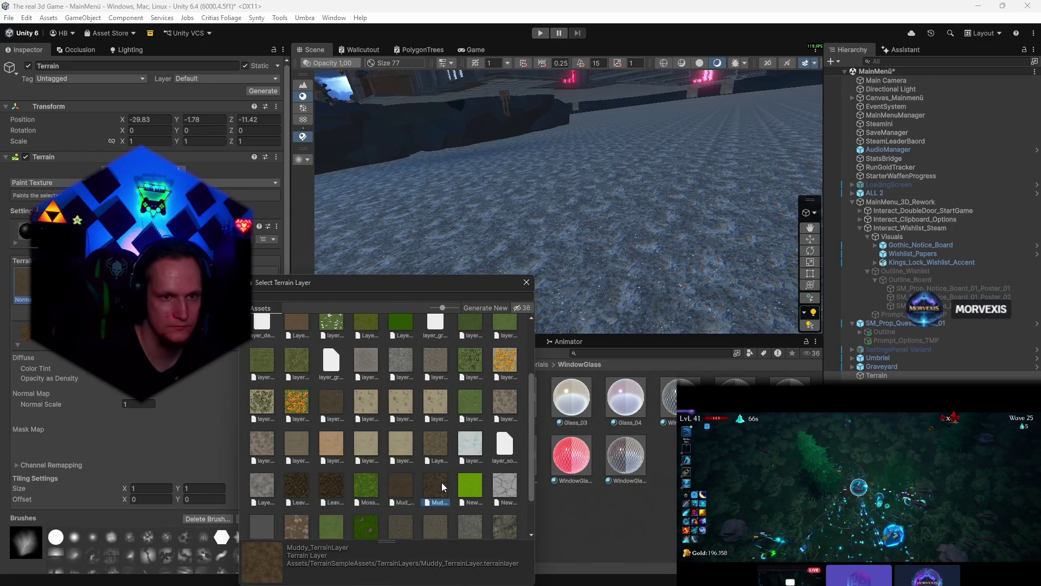
click(470, 485)
click(472, 400)
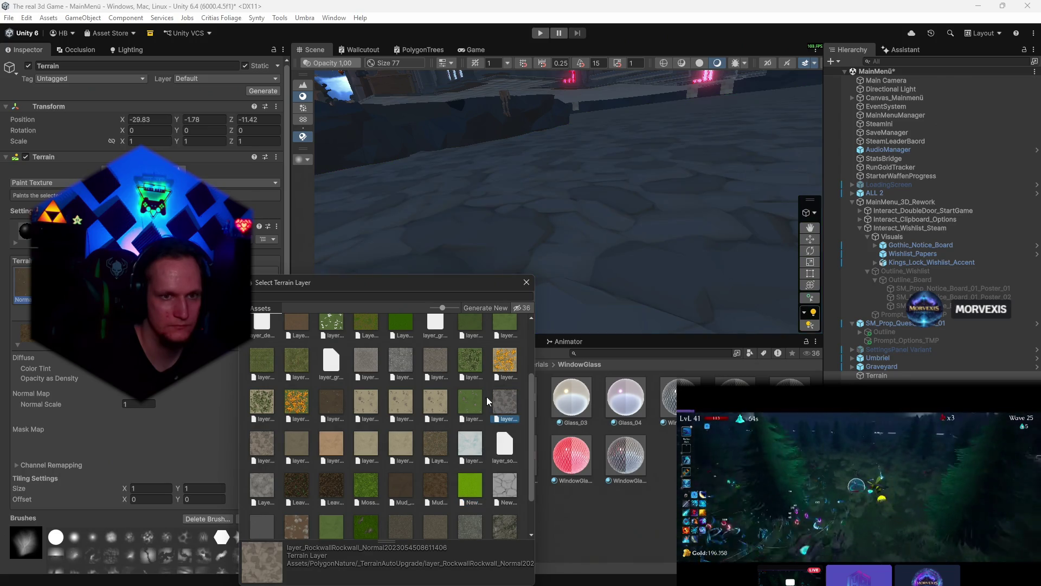
click(504, 360)
click(505, 401)
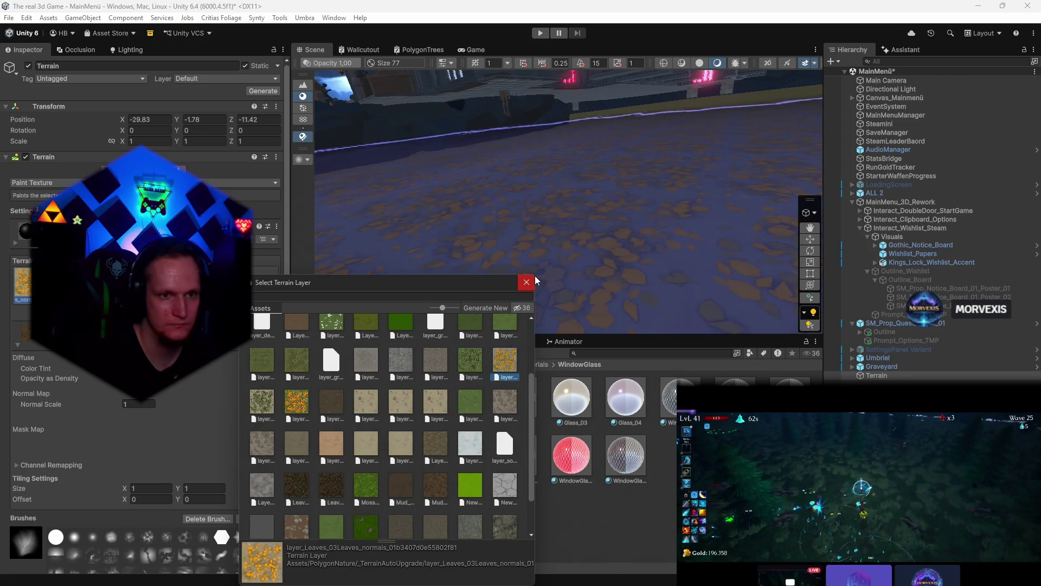
click(526, 283)
- Compare the leaves texture via undo/redo, then delete the Terrain object from the scene
key(ctrl+z)
key(ctrl+y)
key(ctrl+z)
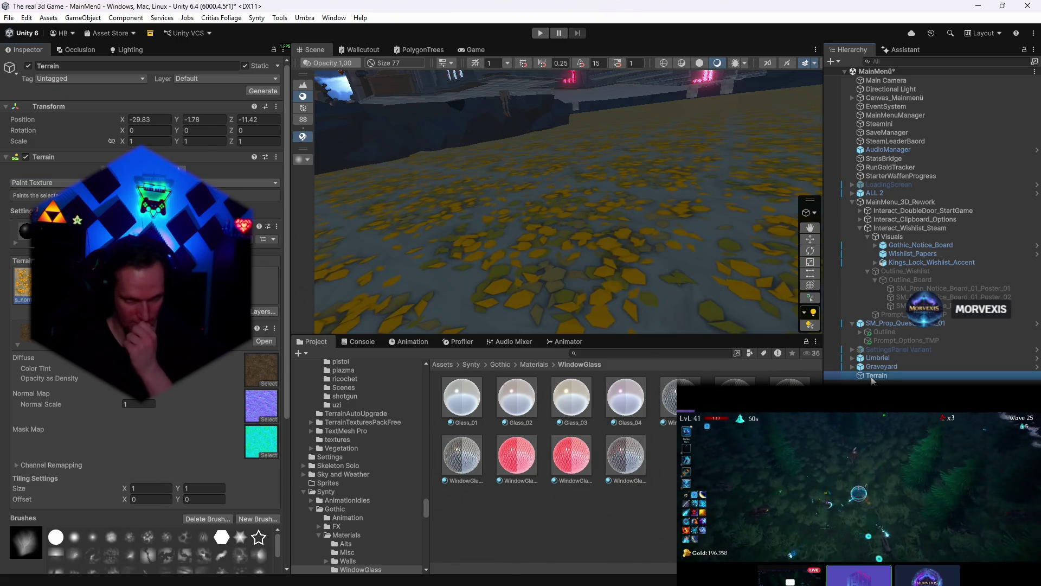
key(Delete)
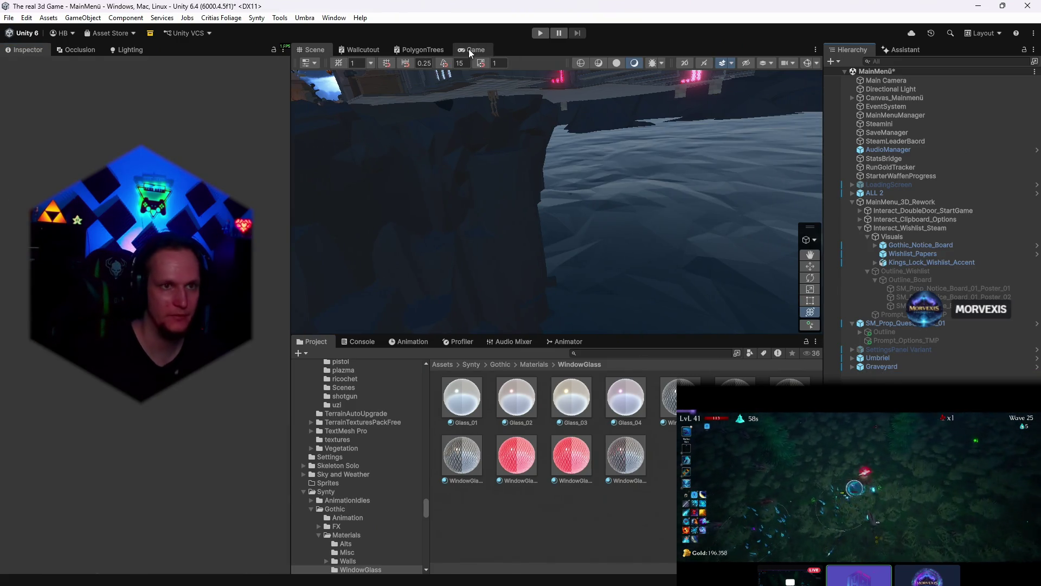
- Preview the Start Game menu in the game view and filter the Project assets by 'grass'
click(475, 49)
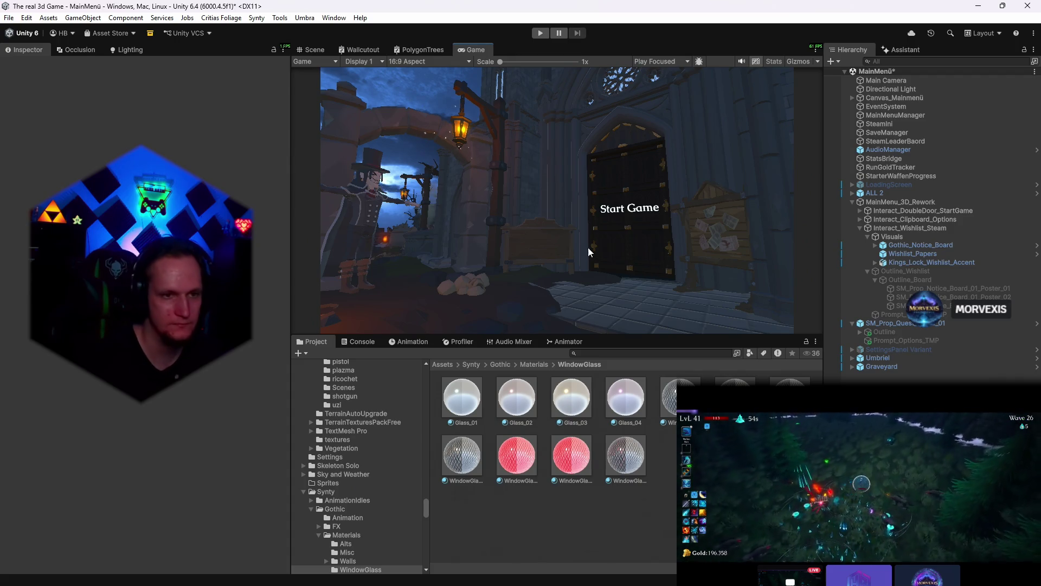
click(602, 353)
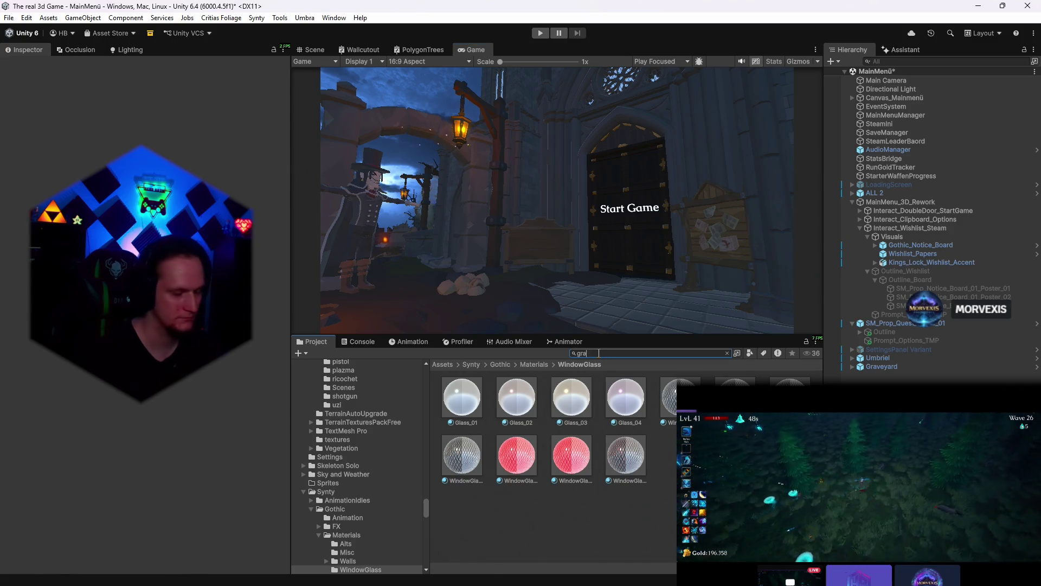
text(grass)
scroll(634, 464, down, 5)
scroll(661, 486, down, 3)
scroll(661, 486, down, 3)
scroll(662, 486, down, 3)
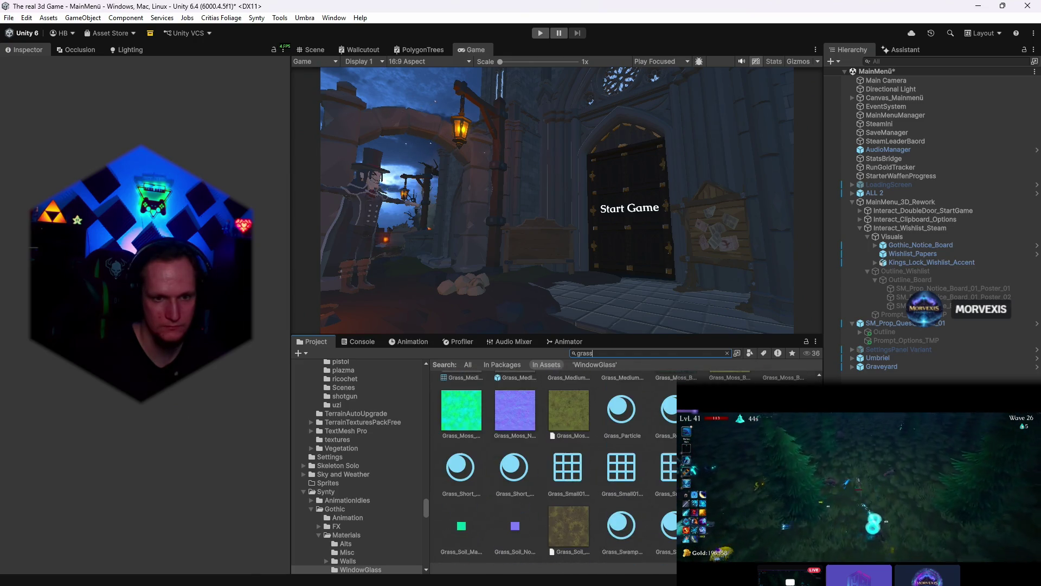
scroll(662, 485, down, 2)
scroll(569, 464, down, 3)
scroll(569, 464, down, 3)
scroll(570, 464, down, 3)
scroll(569, 464, down, 2)
scroll(570, 464, down, 3)
scroll(569, 464, down, 3)
scroll(570, 464, down, 2)
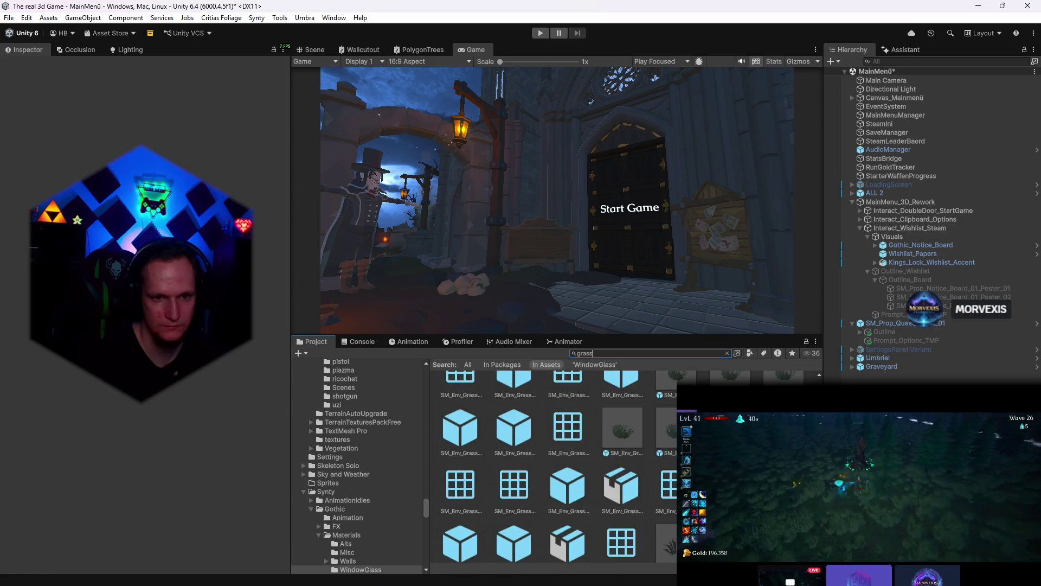
scroll(659, 406, up, 1)
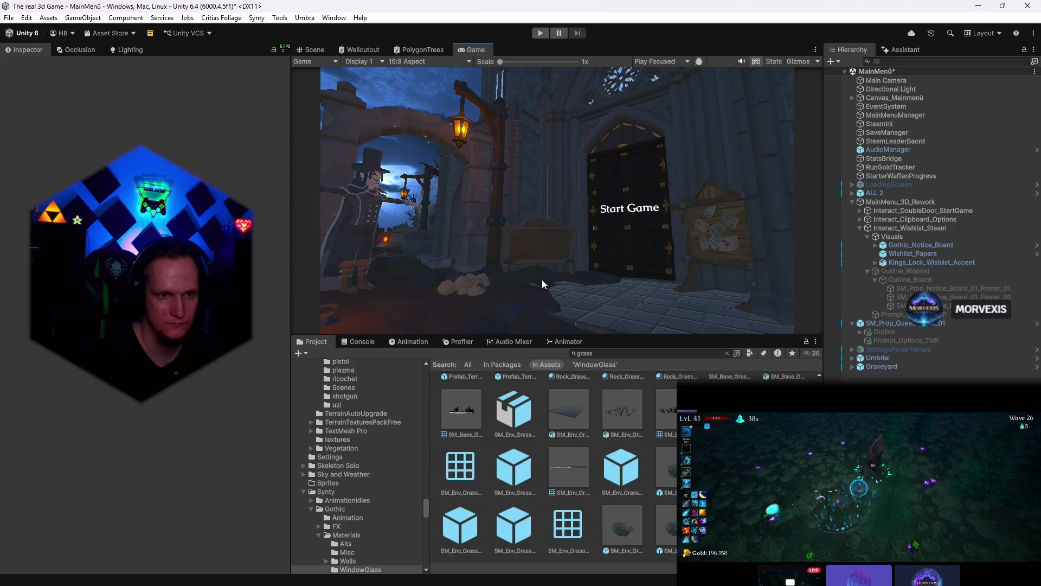
click(314, 50)
- Select the grass clump near the entrance and inspect it from the scene and game cameras
mouse_move(553, 196)
mouse_down()
mouse_move(639, 218)
mouse_move(618, 269)
mouse_up()
scroll(617, 302, up, 5)
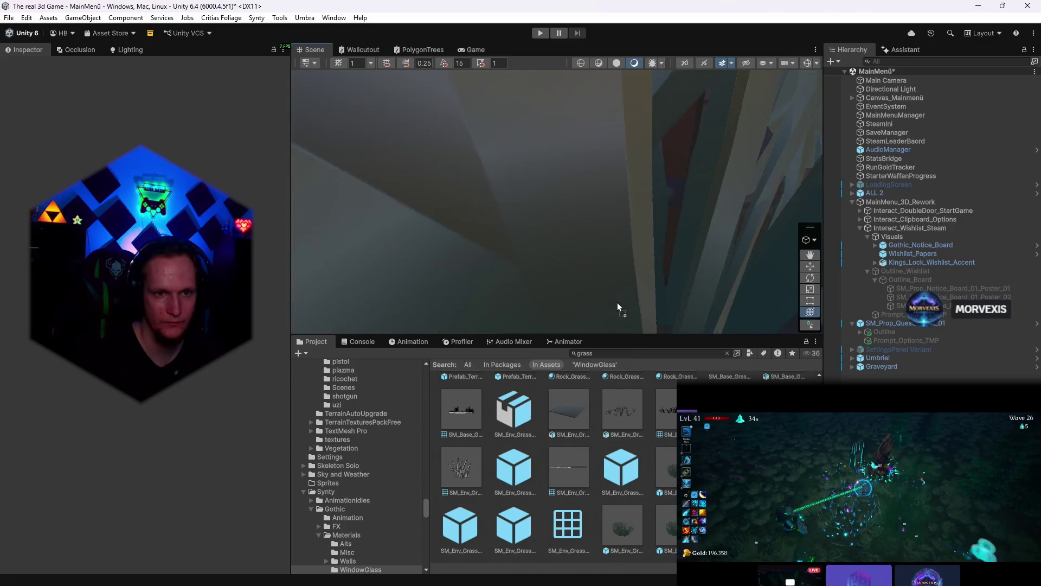
click(606, 283)
mouse_move(607, 284)
mouse_down()
mouse_move(735, 270)
mouse_move(716, 260)
mouse_up()
scroll(507, 247, down, 5)
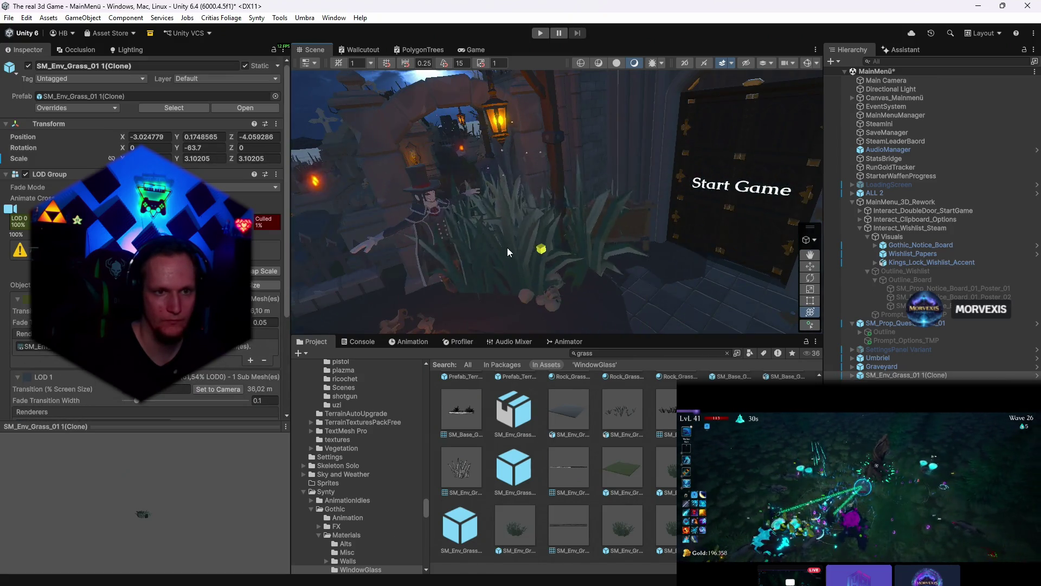
scroll(491, 246, up, 5)
mouse_move(491, 246)
mouse_down()
mouse_move(632, 254)
mouse_move(554, 175)
mouse_up()
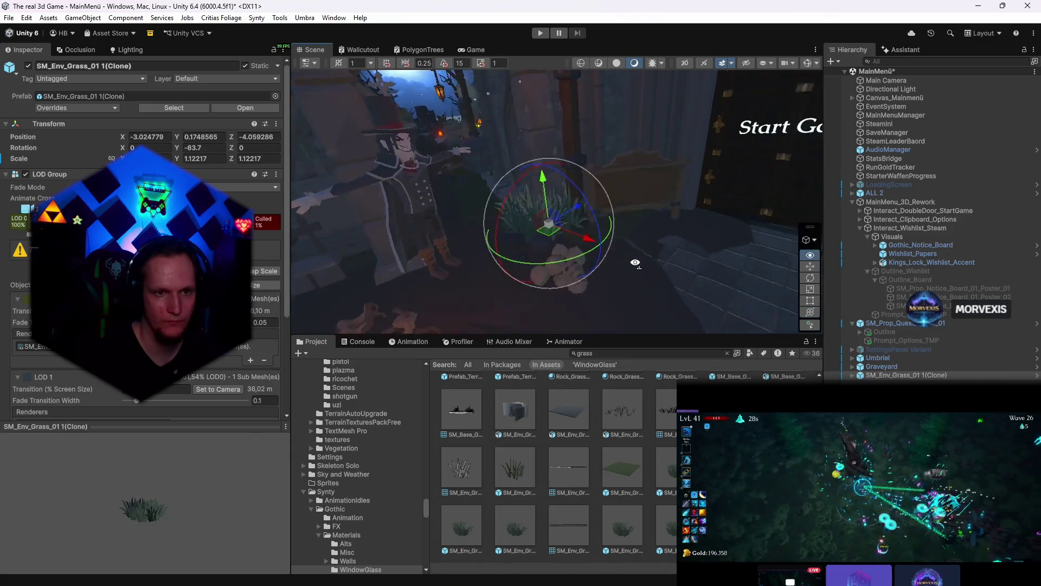
click(476, 50)
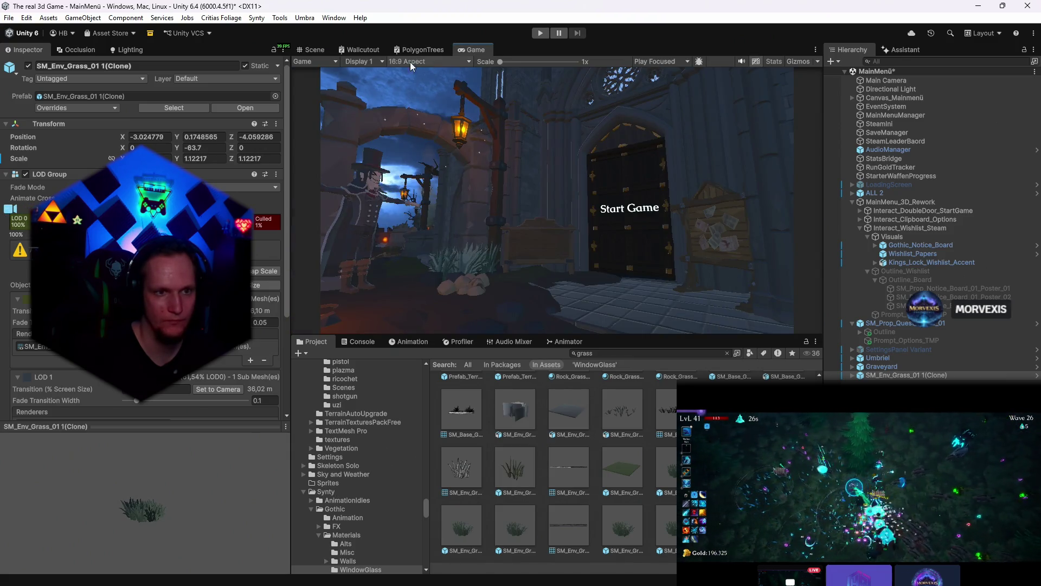
click(315, 50)
drag(602, 236, 583, 282)
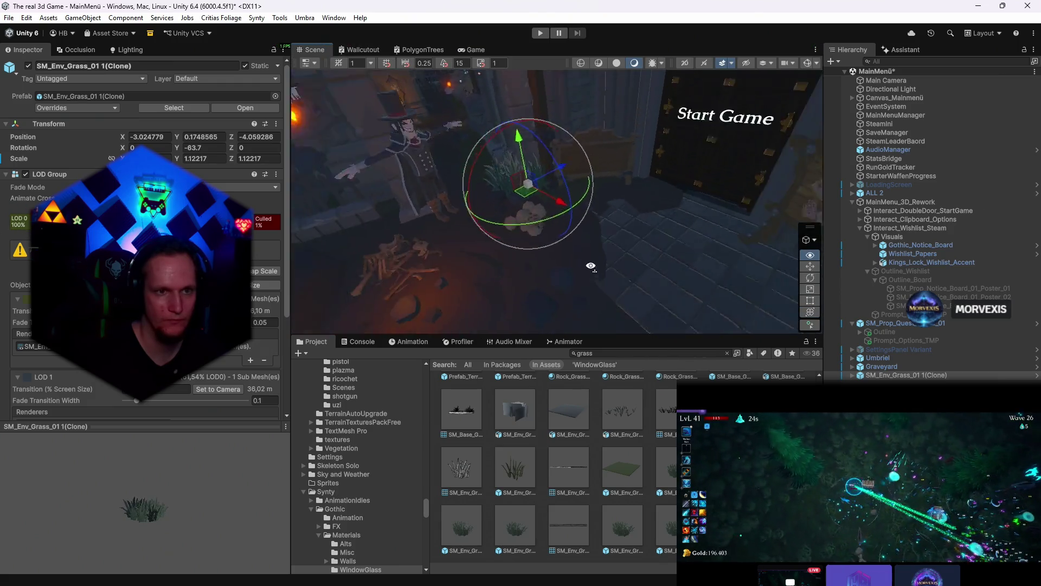
- Duplicate the grass clump and place the copy beside the entrance, previewing it in the game view
key(ctrl+d)
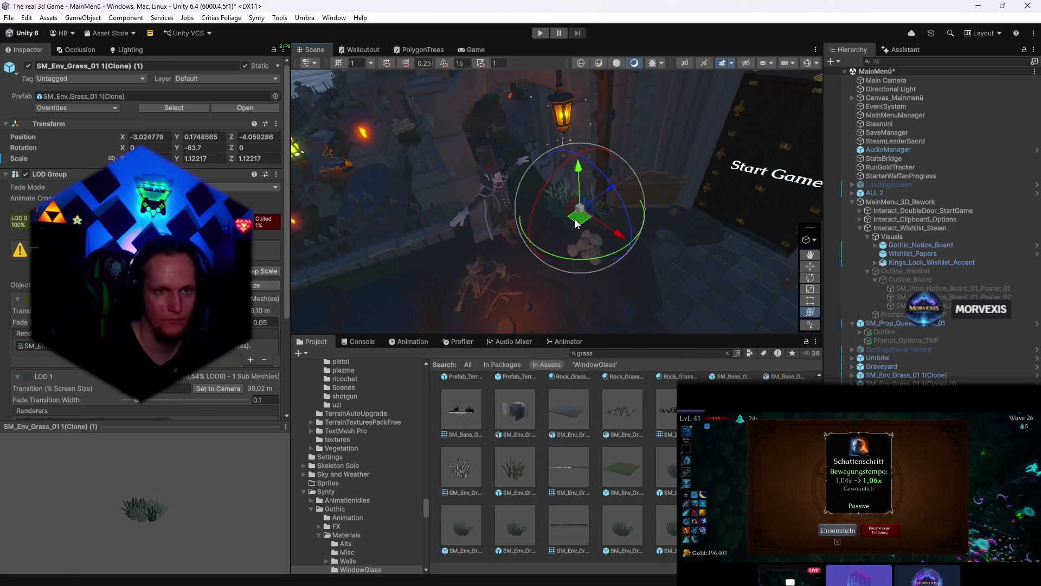
drag(579, 231, 443, 260)
key(e)
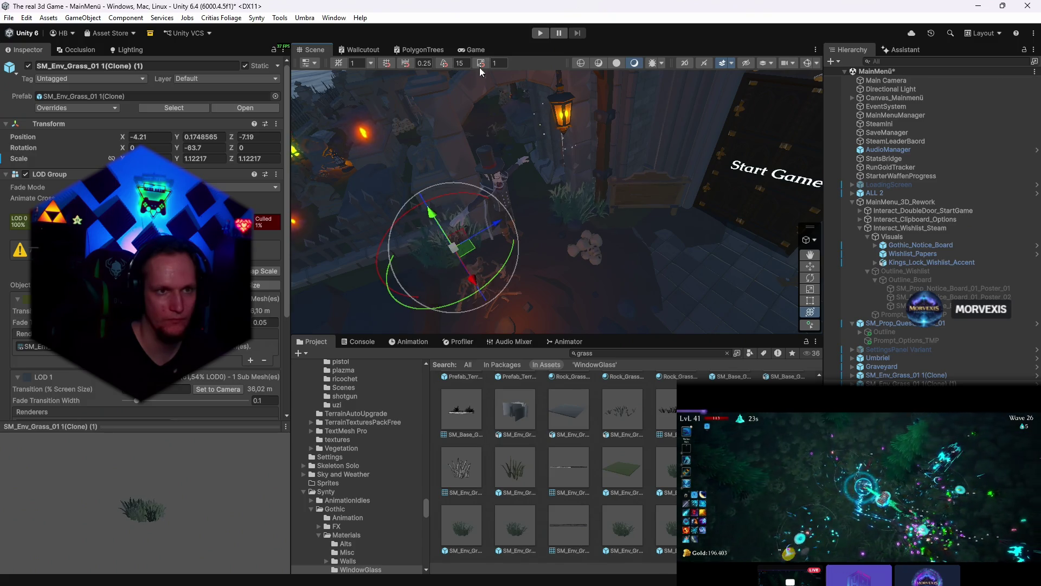
click(477, 49)
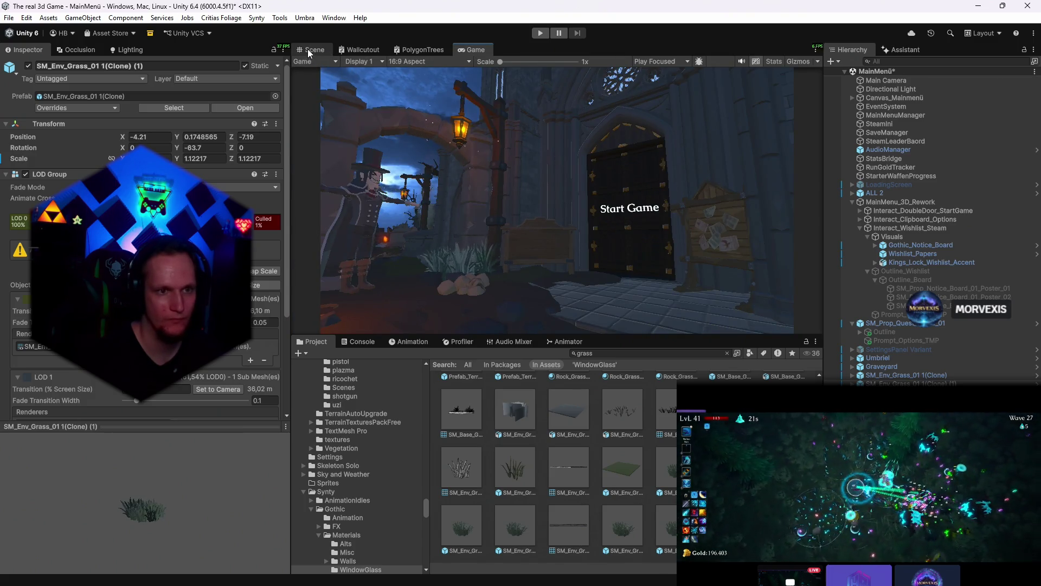
click(315, 49)
- Fly to the Start Game door to check the grass placement, then select the floor tile in front of it
right_click(488, 204)
mouse_move(589, 100)
mouse_down()
mouse_move(667, 194)
mouse_move(515, 180)
mouse_move(476, 195)
mouse_up()
click(480, 50)
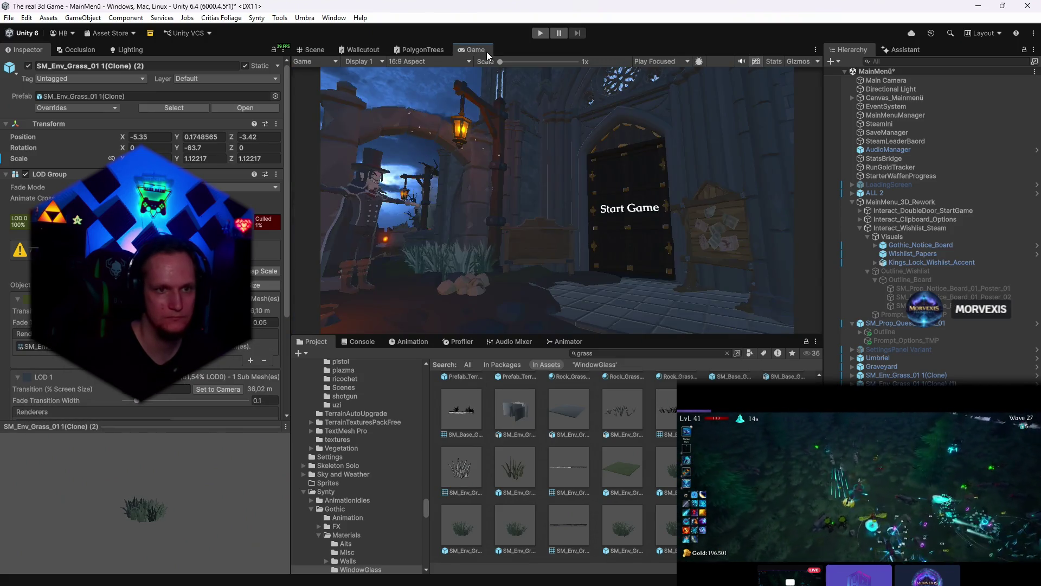
click(317, 50)
drag(407, 163, 449, 109)
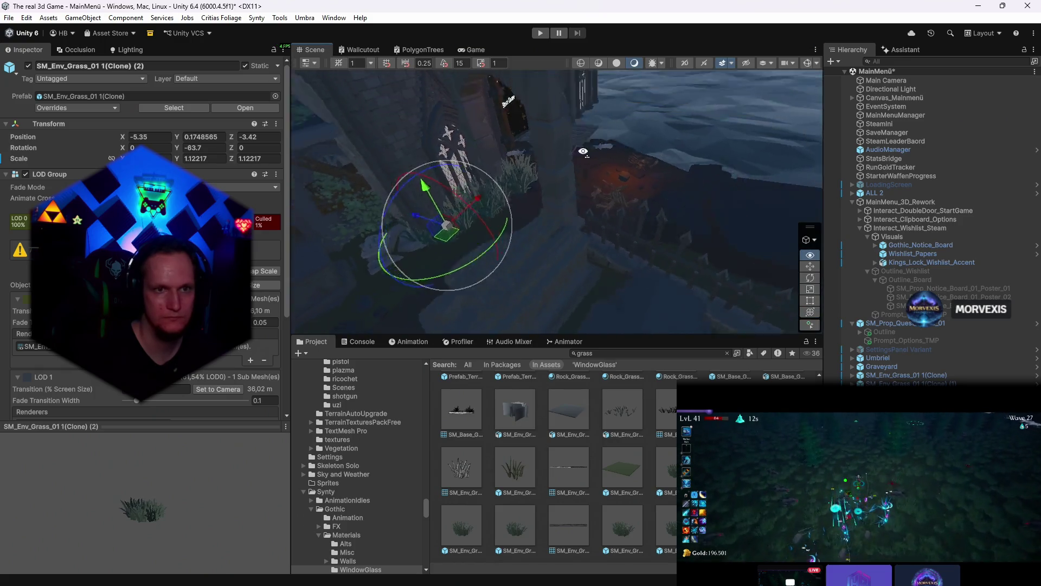
click(476, 50)
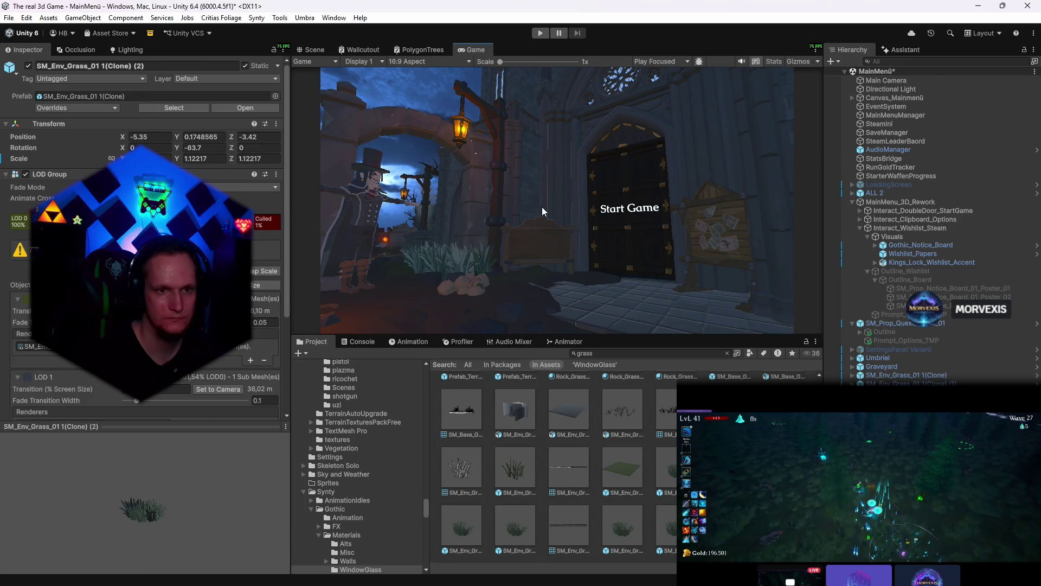
click(311, 50)
click(636, 271)
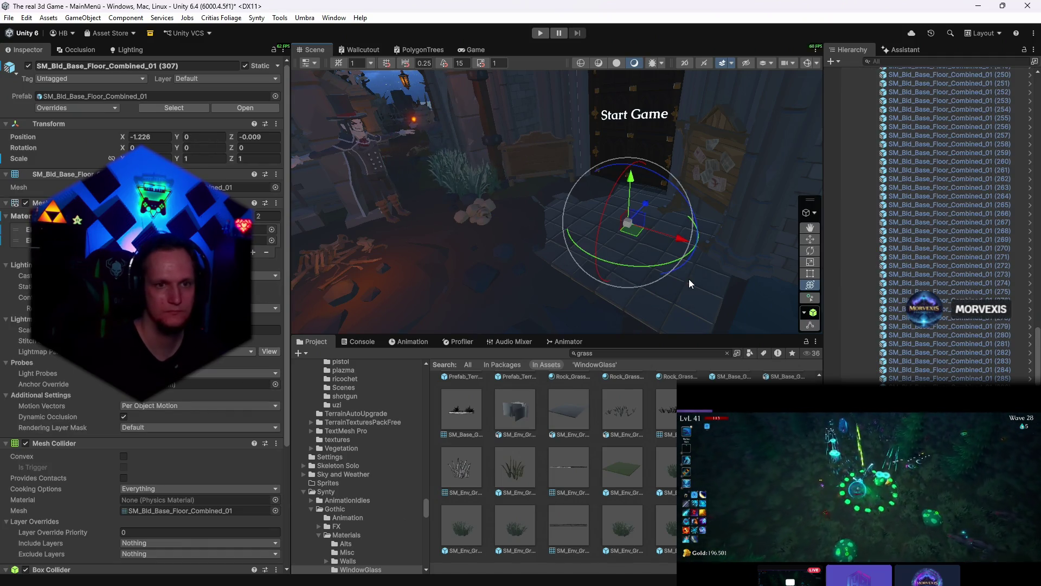
- Delete three floor tiles in front of the entrance and compare the result in the Game view
key(Delete)
click(586, 234)
key(Delete)
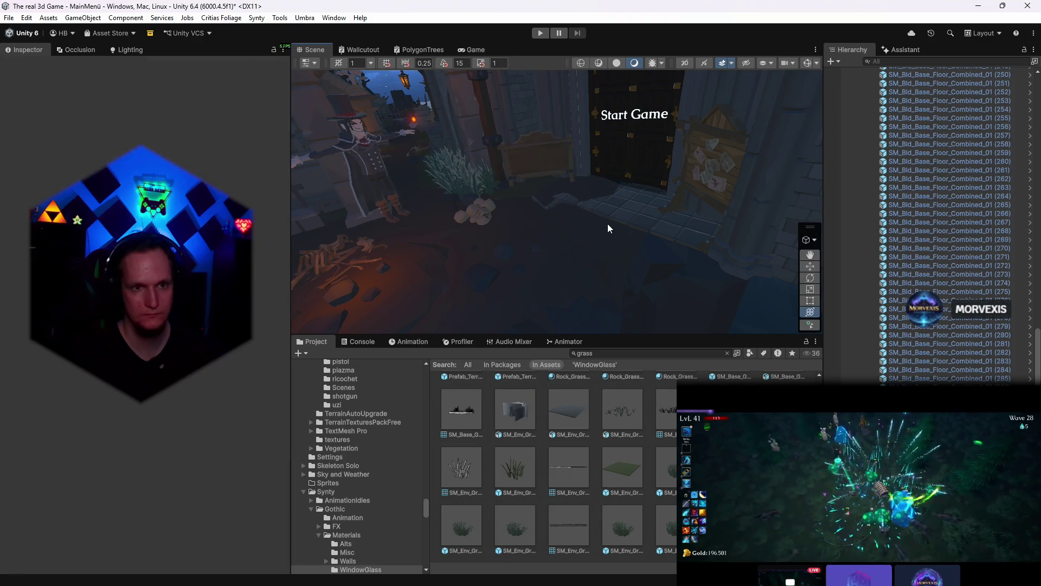
click(607, 223)
key(Delete)
drag(667, 241, 488, 204)
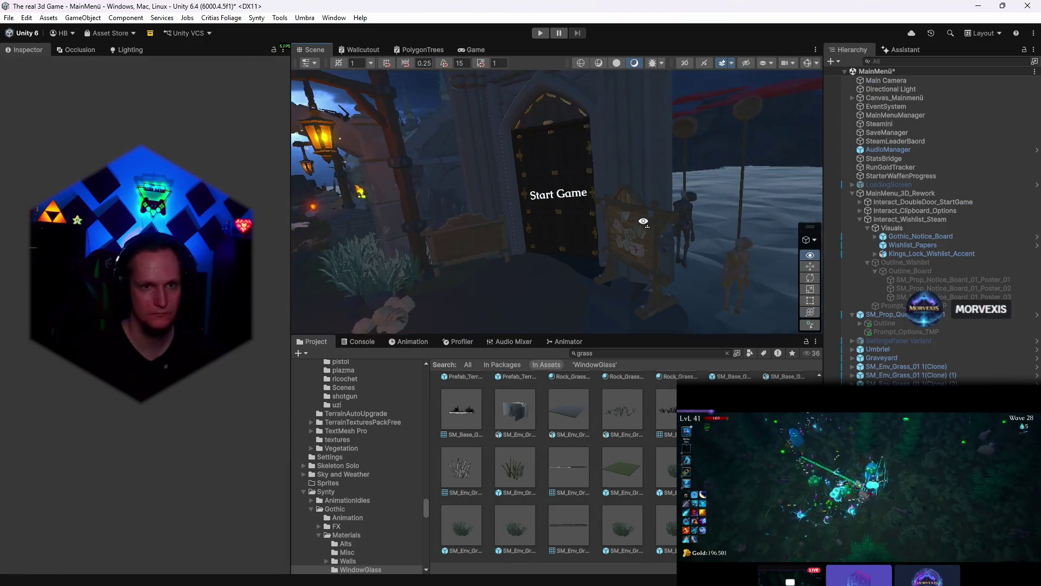
click(472, 50)
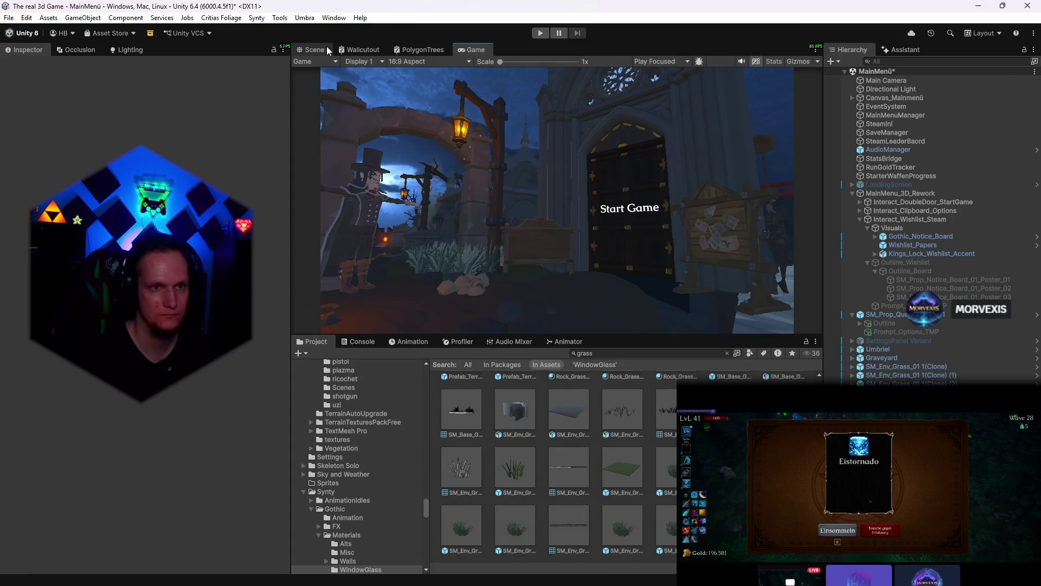
click(315, 49)
right_click(543, 116)
drag(571, 183, 554, 171)
- Delete further floor tiles directly below the door, undoing one mistaken deletion
click(576, 266)
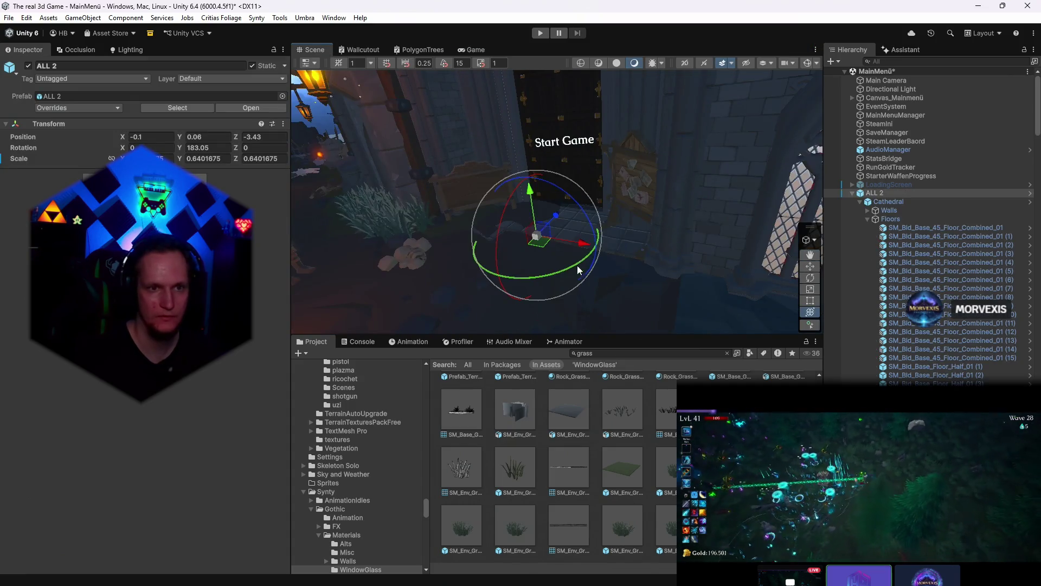
click(620, 245)
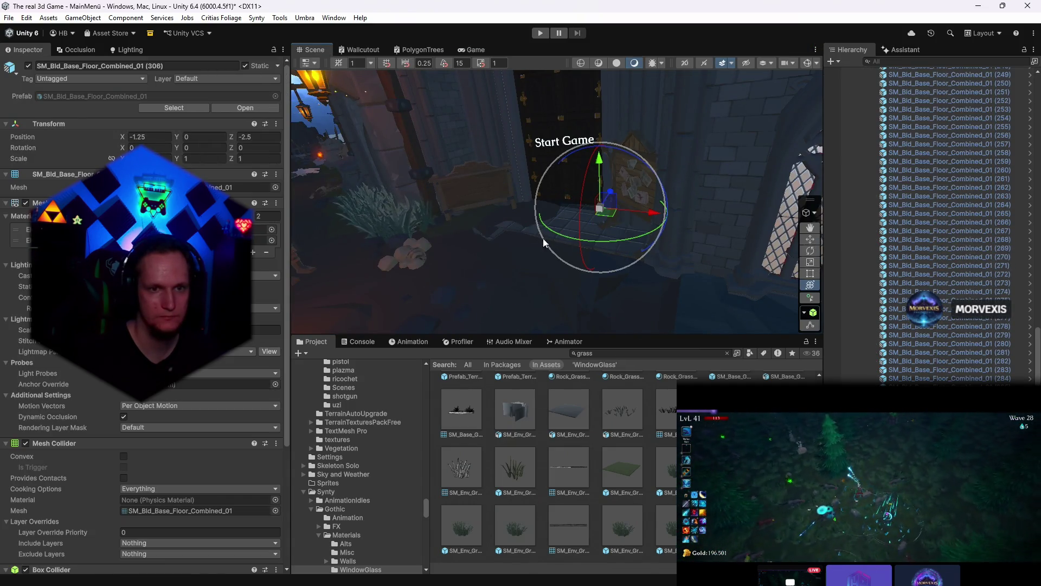
click(563, 236)
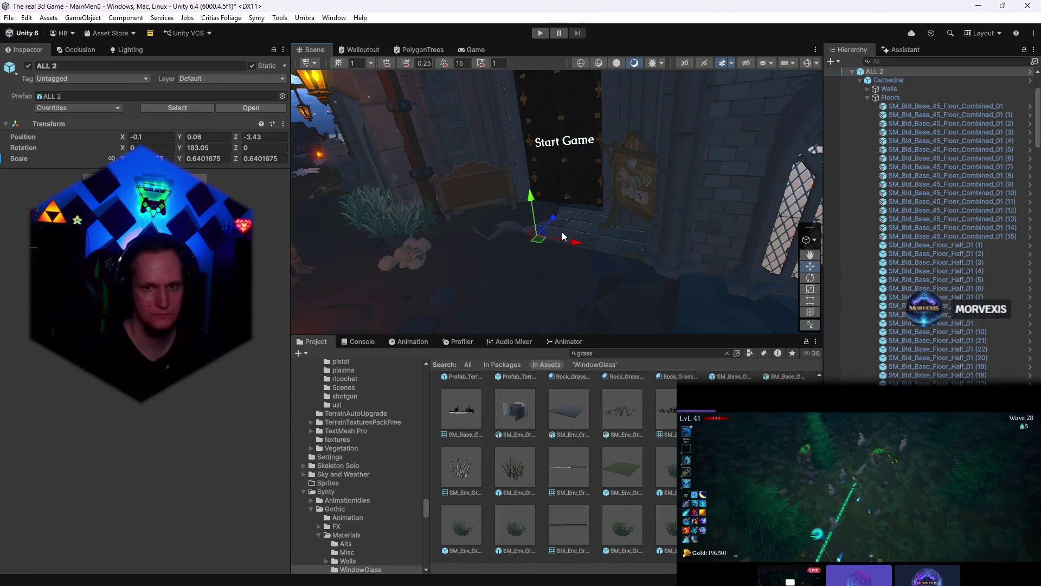
click(572, 233)
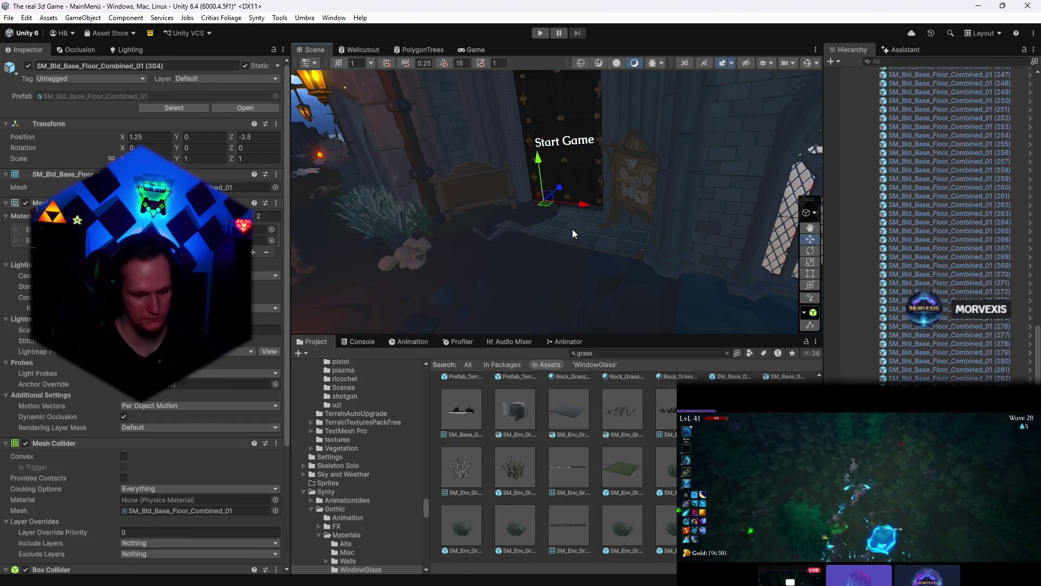
click(606, 273)
click(611, 244)
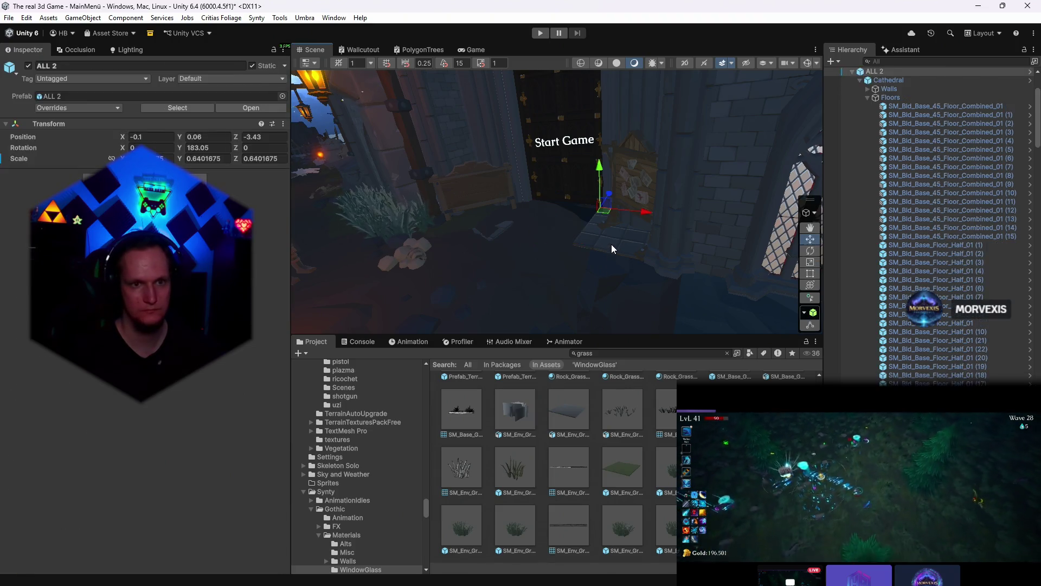
key(Delete)
key(ctrl+z)
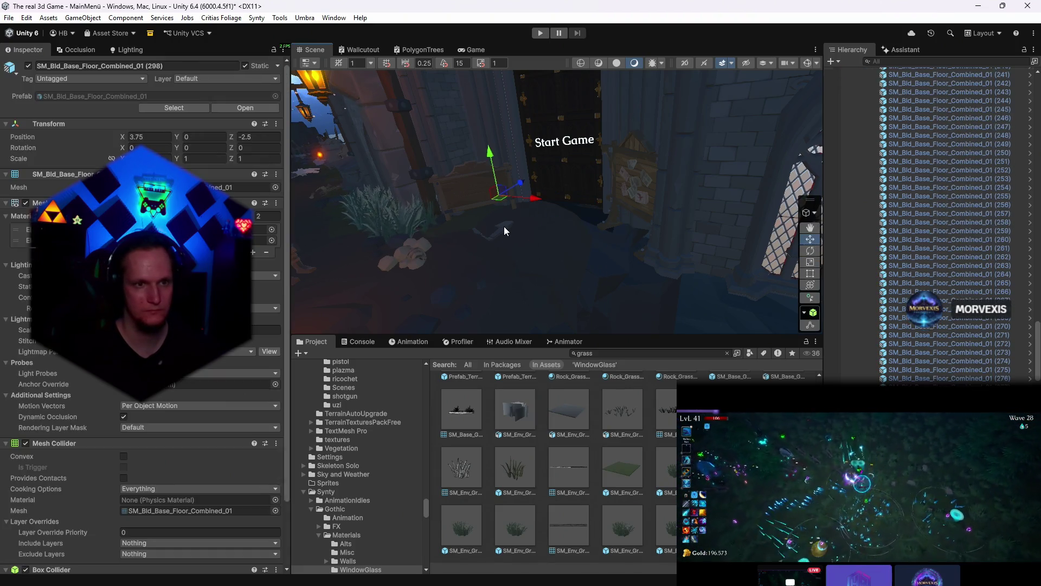
key(Delete)
mouse_move(525, 245)
mouse_down()
mouse_move(570, 242)
mouse_move(524, 243)
mouse_up()
- Delete the dirt patch, undo it, and inspect the rock slab and the tile beneath it
click(518, 229)
key(Delete)
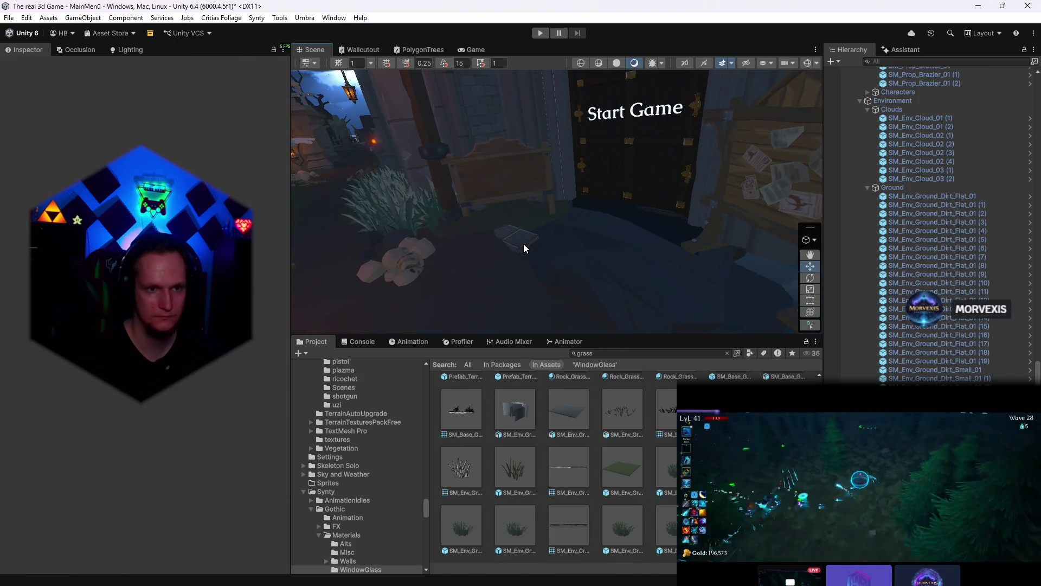
click(524, 243)
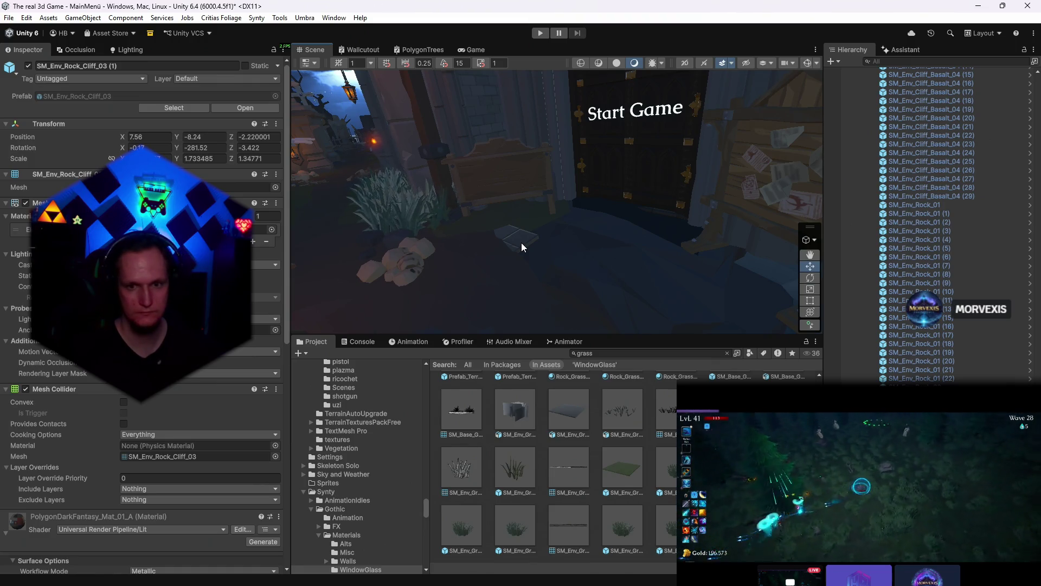
key(ctrl+z)
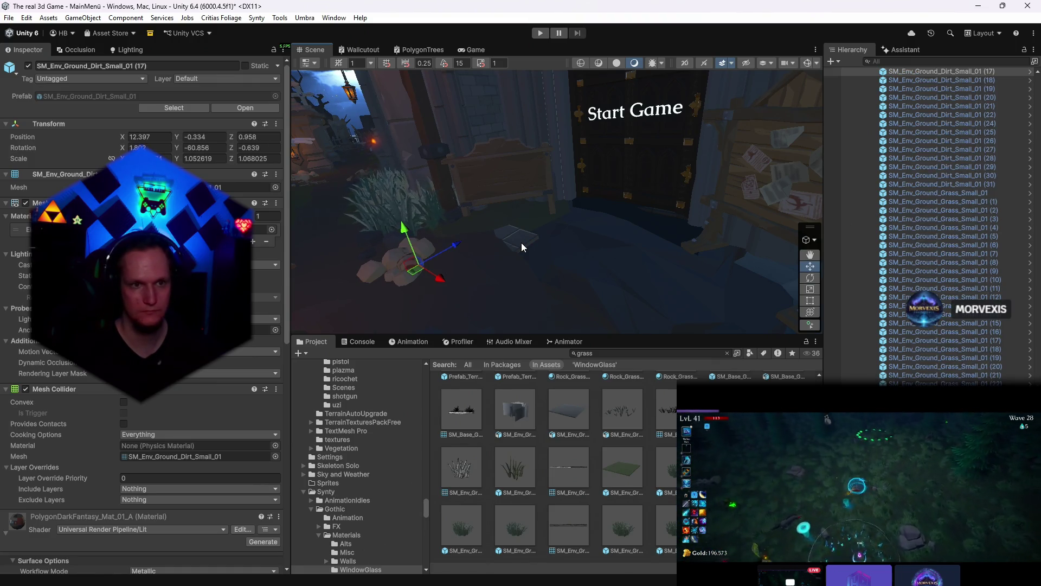
click(522, 242)
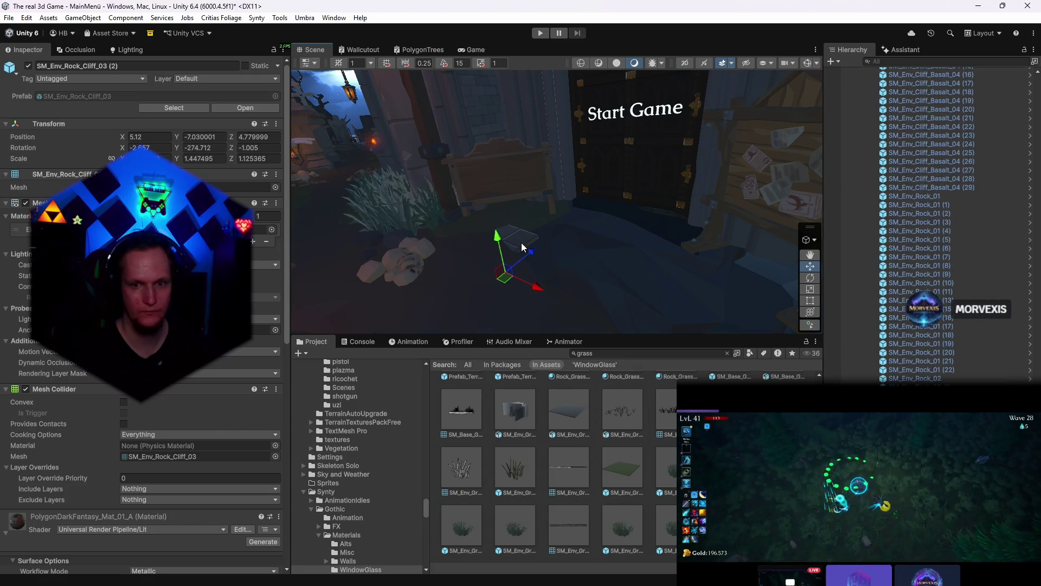
scroll(522, 243, up, 5)
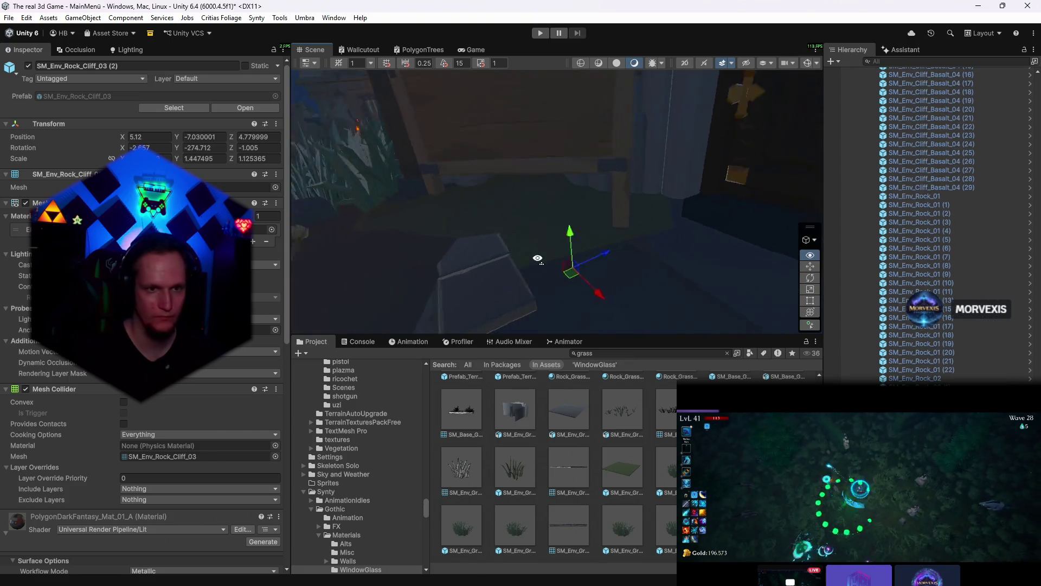
click(514, 267)
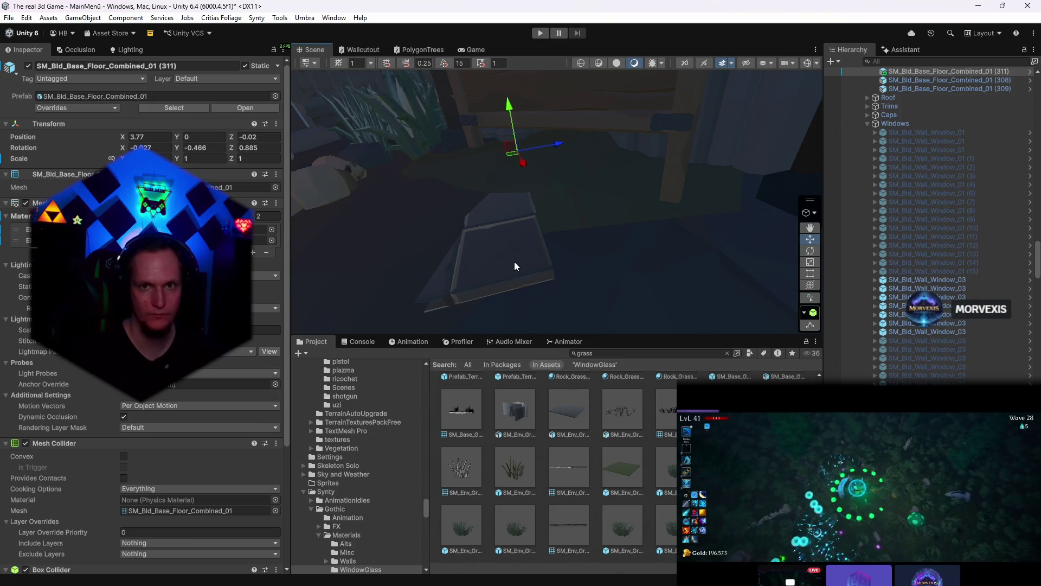
- Survey the graveyard, dirt and grass patches by the door, preview in Game view, and show the Lighting settings
mouse_move(514, 266)
mouse_down()
mouse_move(669, 250)
mouse_move(521, 261)
mouse_move(644, 272)
mouse_up()
click(490, 261)
click(559, 231)
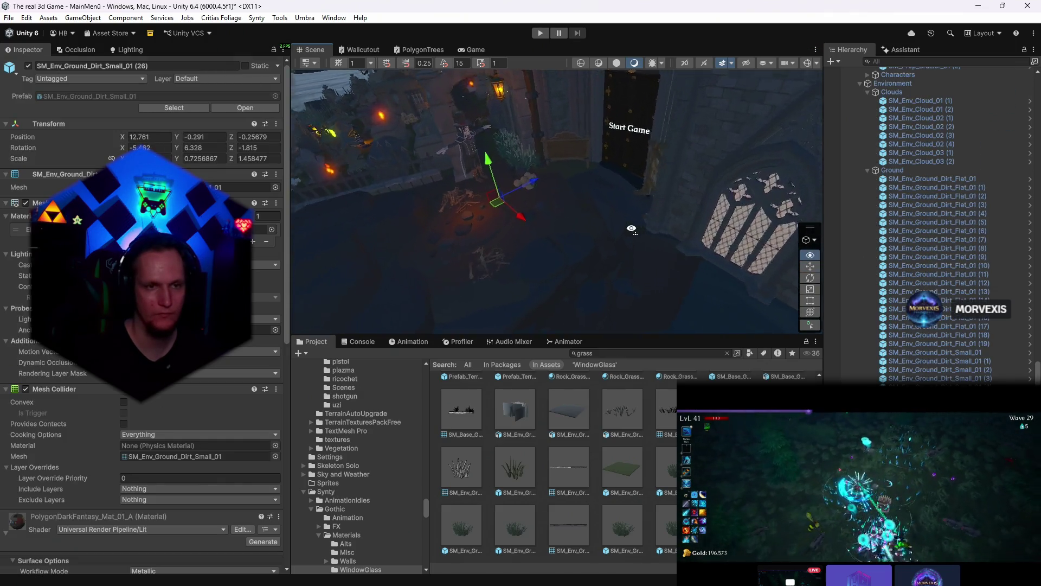
drag(559, 231, 491, 216)
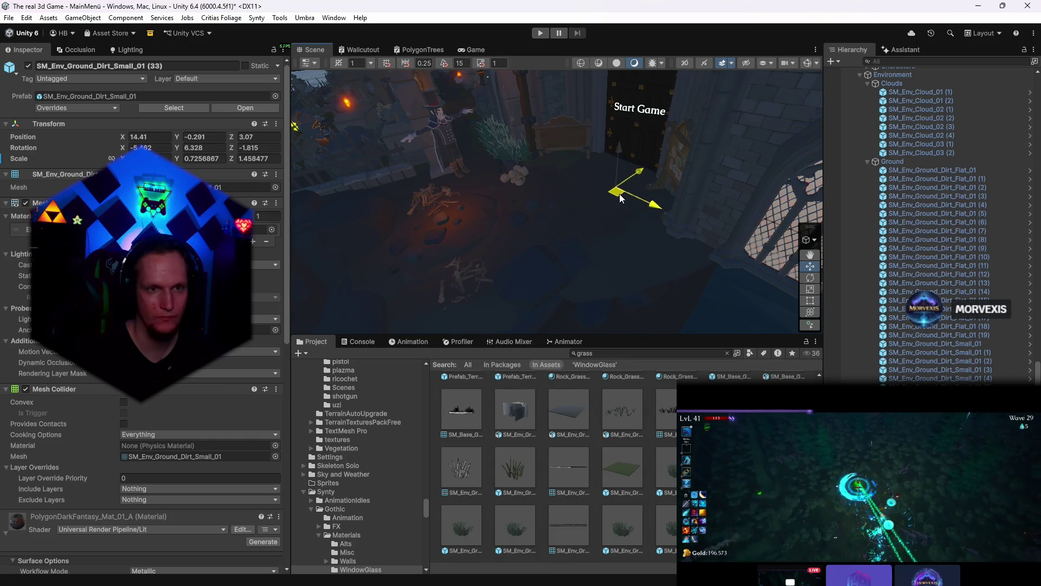
mouse_move(642, 241)
mouse_down()
mouse_move(570, 172)
mouse_move(582, 150)
mouse_up()
click(569, 172)
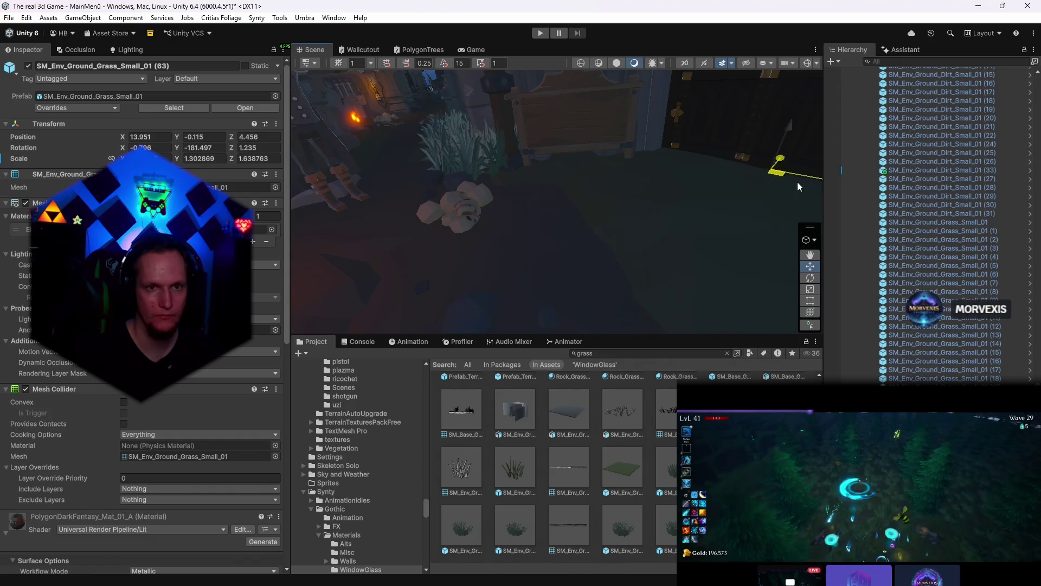
drag(780, 184, 732, 182)
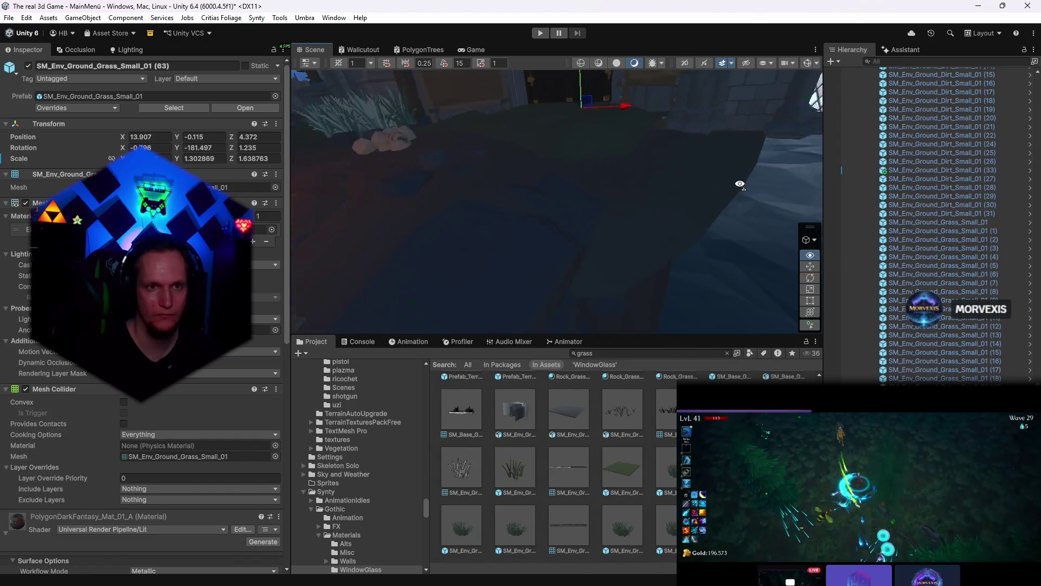
click(476, 50)
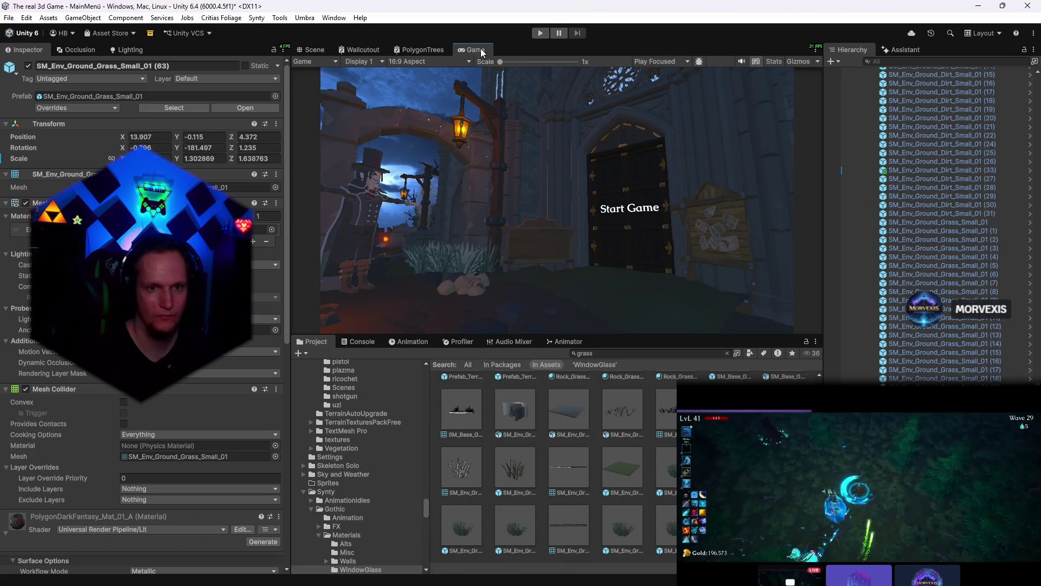
click(315, 50)
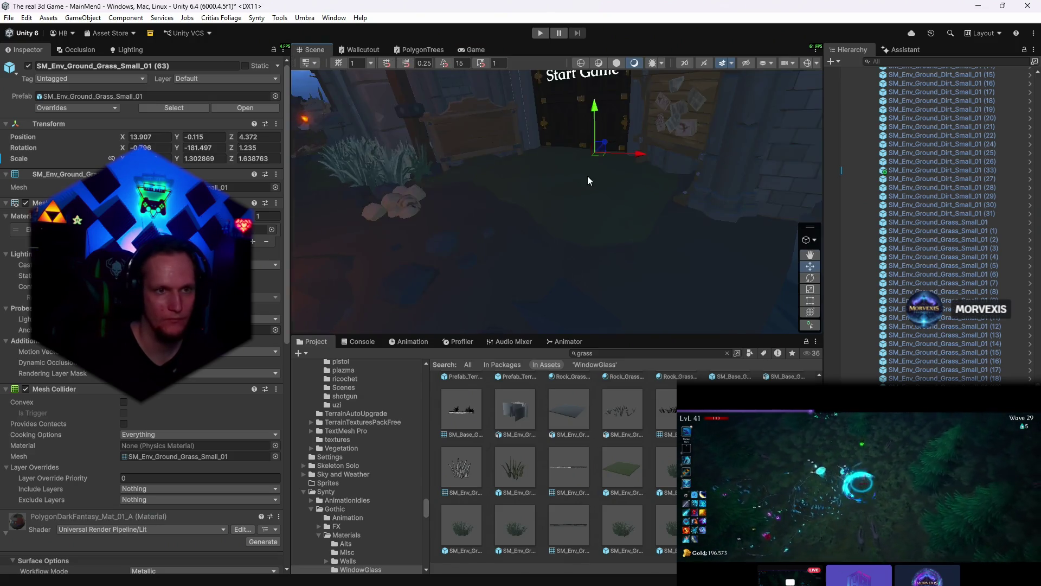
mouse_move(593, 171)
mouse_down()
mouse_move(548, 224)
mouse_move(535, 168)
mouse_up()
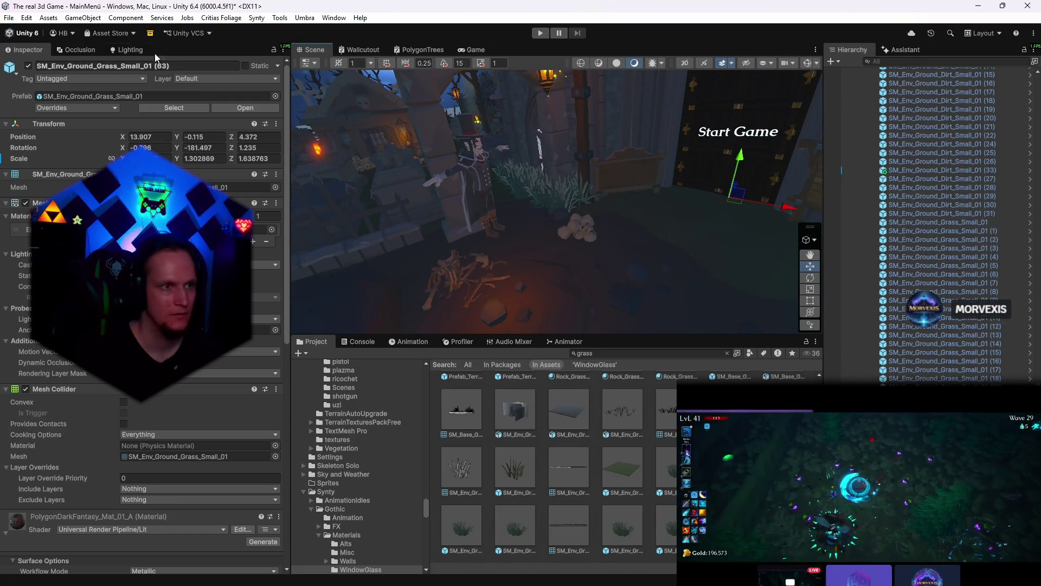
click(143, 51)
- Lower the Environment Intensity Multiplier from 0.67 to 0.27 and preview the darker scene in Game view
click(174, 68)
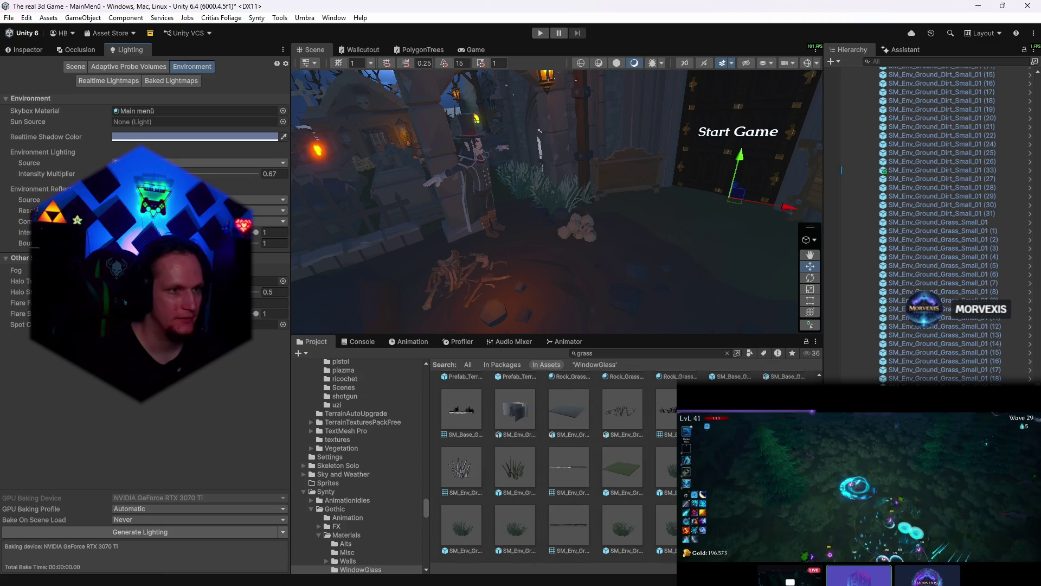
drag(204, 173, 163, 173)
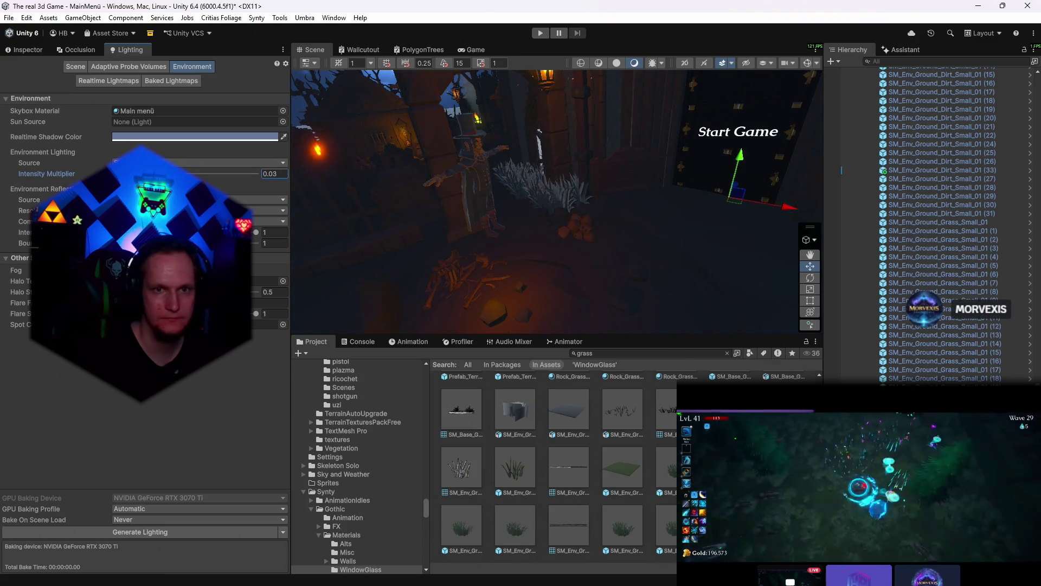
drag(537, 181, 618, 180)
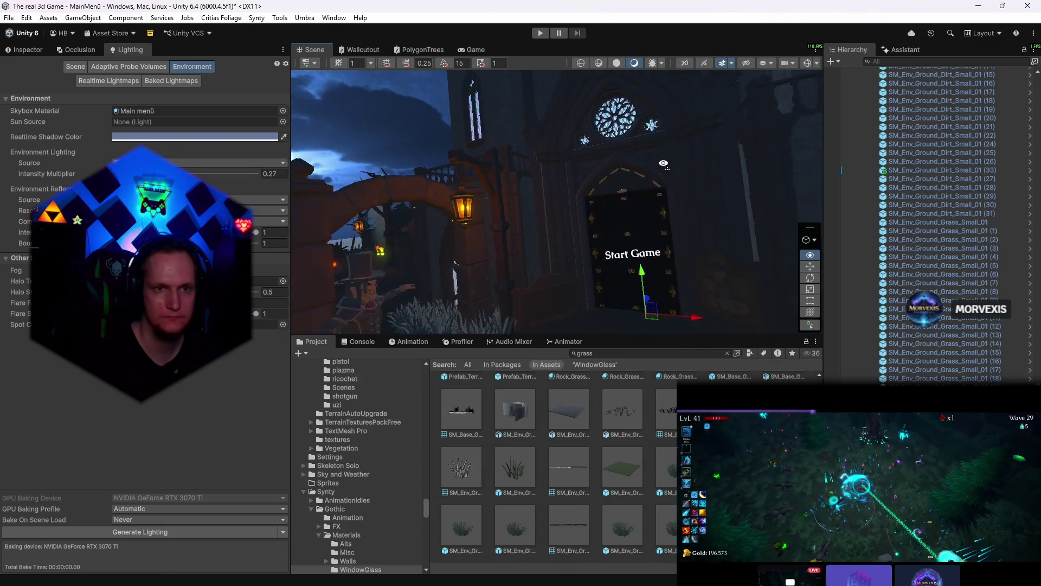
click(476, 50)
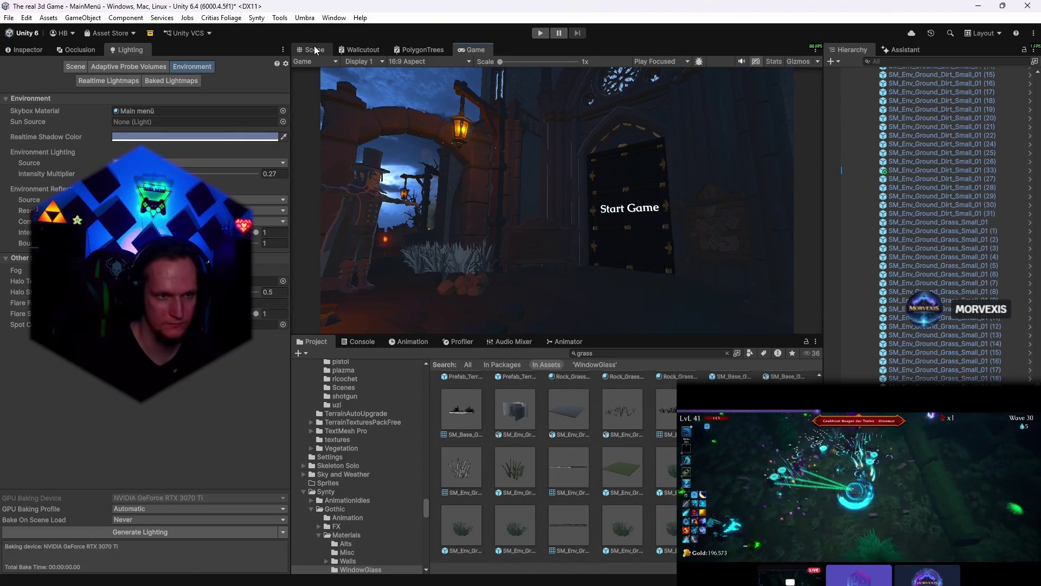
click(315, 50)
mouse_move(520, 178)
mouse_down()
mouse_move(464, 285)
mouse_move(572, 253)
mouse_move(529, 214)
mouse_up()
- Select the graveyard lamp's fire effect, fly around the entrance and window, and preview in Game view
click(530, 214)
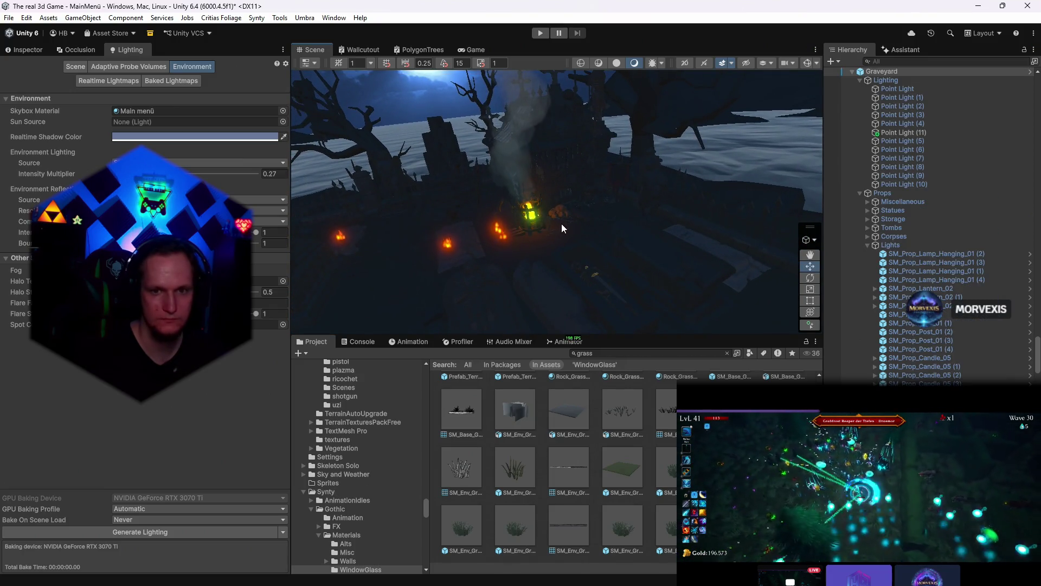
click(530, 207)
mouse_move(588, 234)
mouse_down()
mouse_move(641, 230)
mouse_move(620, 267)
mouse_up()
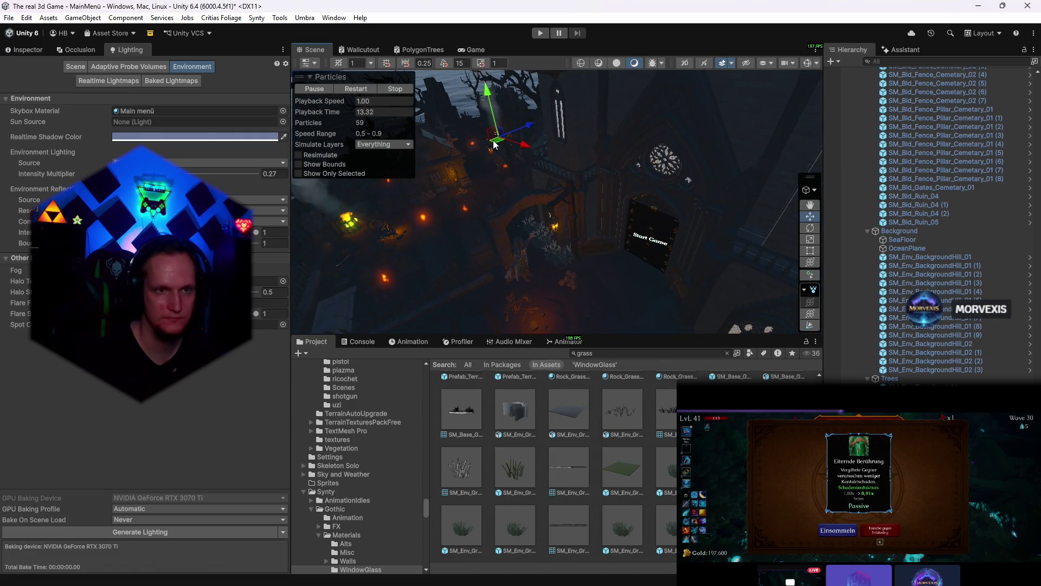
scroll(612, 296, up, 5)
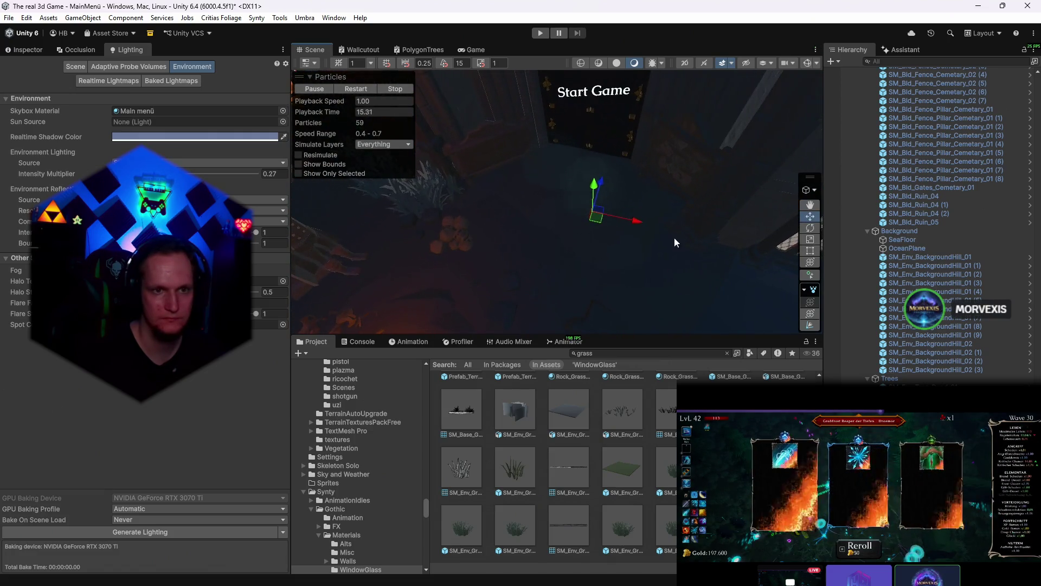
mouse_move(636, 228)
mouse_down()
mouse_move(576, 157)
mouse_move(493, 175)
mouse_up()
scroll(550, 193, up, 5)
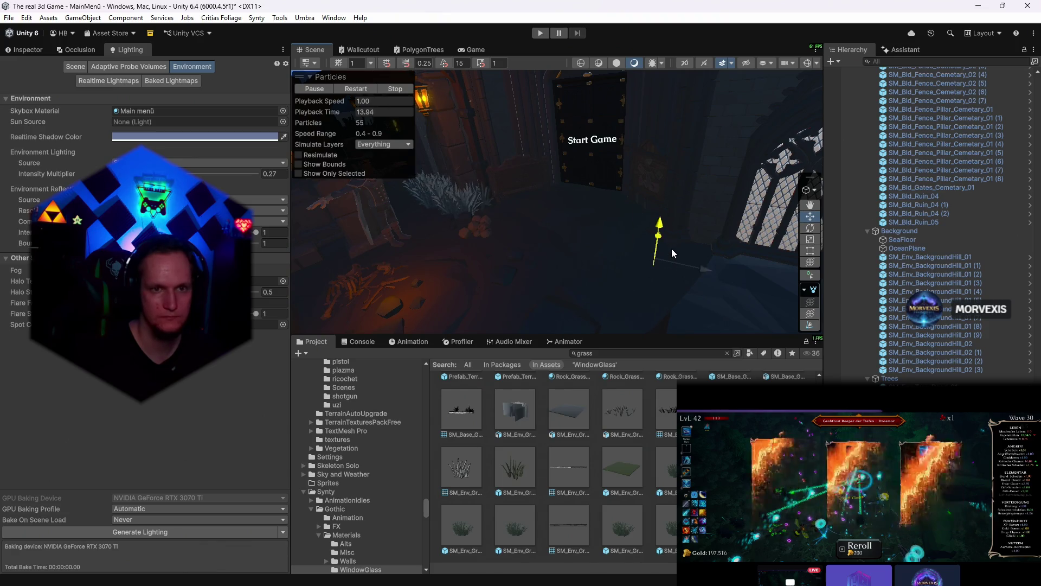
mouse_move(667, 250)
mouse_down()
mouse_move(689, 281)
mouse_move(711, 217)
mouse_up()
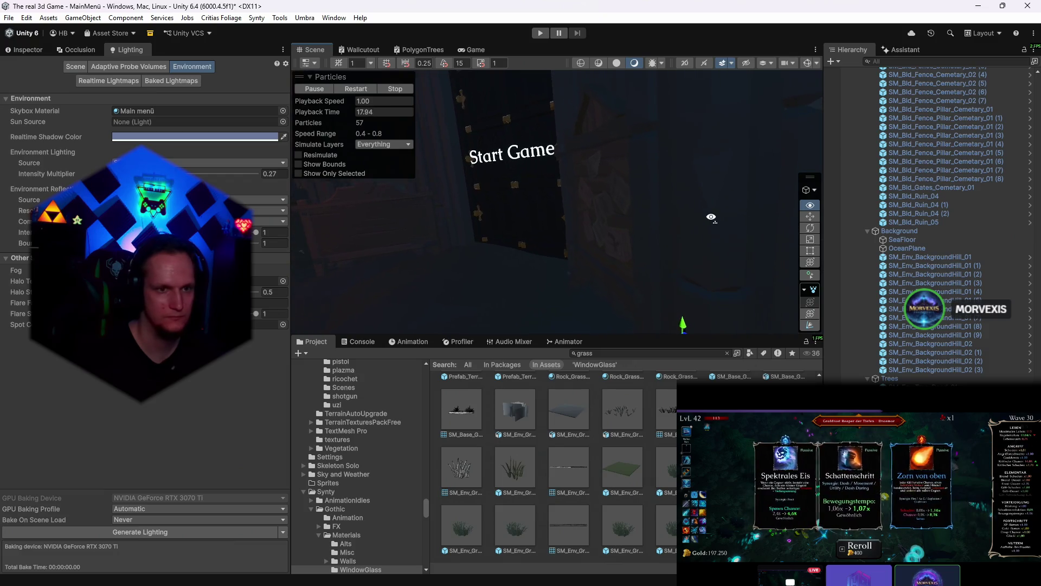
mouse_move(711, 217)
mouse_down()
mouse_move(591, 242)
mouse_move(574, 271)
mouse_move(682, 256)
mouse_up()
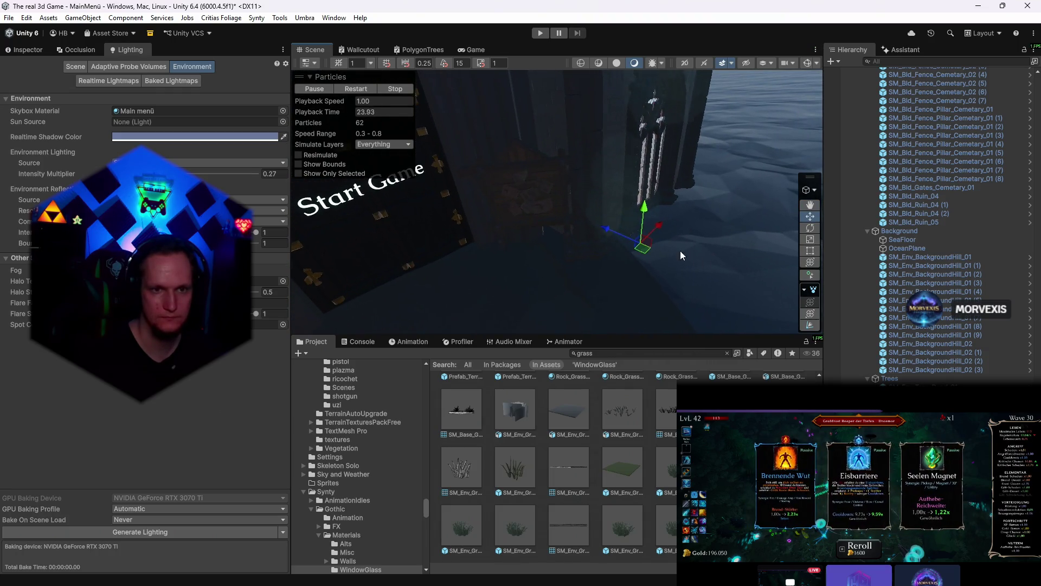
click(482, 51)
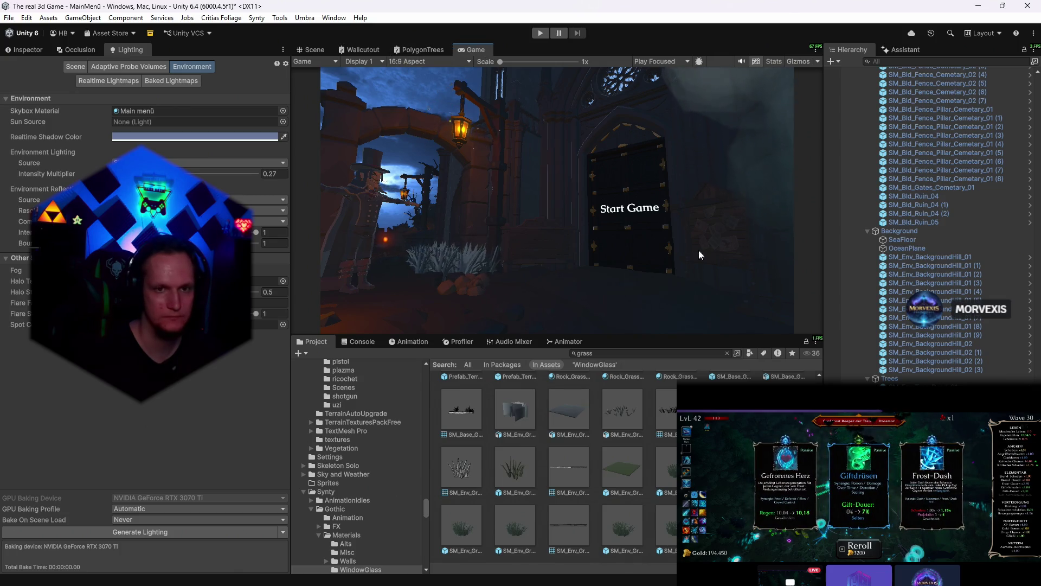
click(314, 49)
- Select the lantern's FX_Fire_01 particle effect by the window and show its settings in the Inspector
mouse_move(521, 196)
mouse_down()
mouse_move(583, 189)
mouse_move(569, 183)
mouse_up()
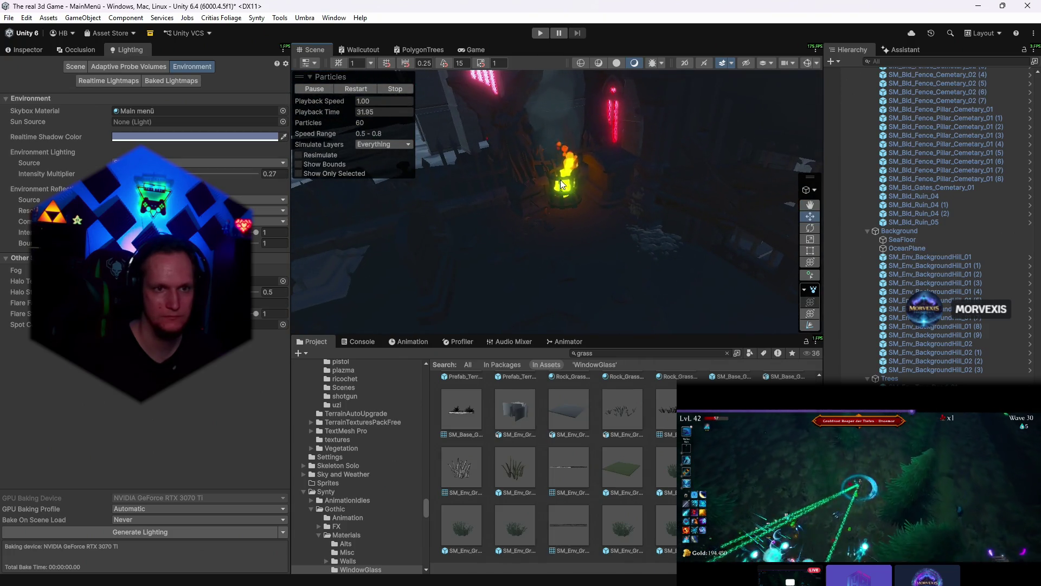
click(565, 180)
drag(632, 220, 512, 214)
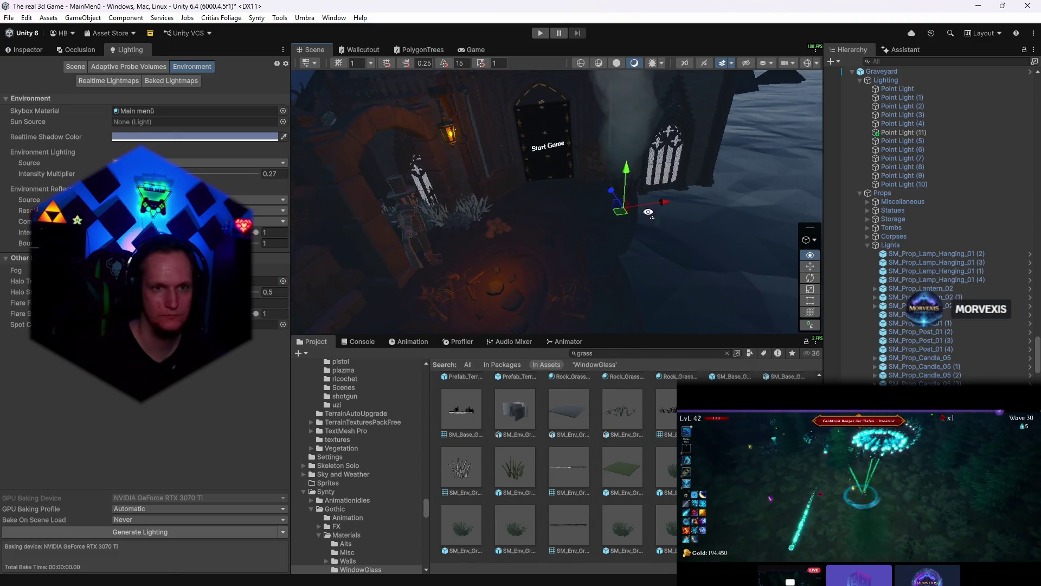
scroll(636, 218, up, 8)
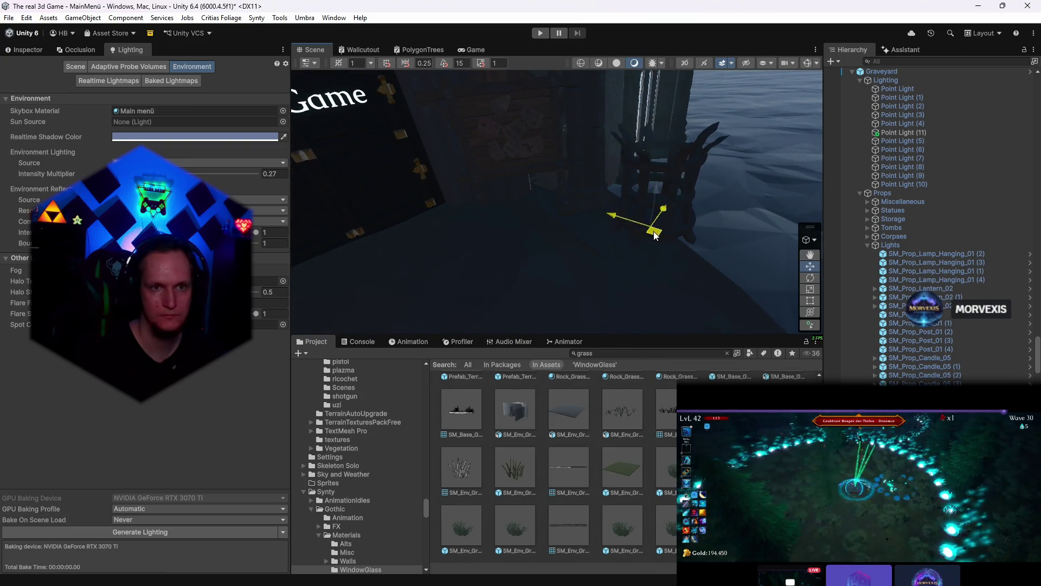
mouse_move(653, 234)
mouse_down()
mouse_move(414, 203)
mouse_move(576, 220)
mouse_move(601, 174)
mouse_move(679, 178)
mouse_up()
click(574, 219)
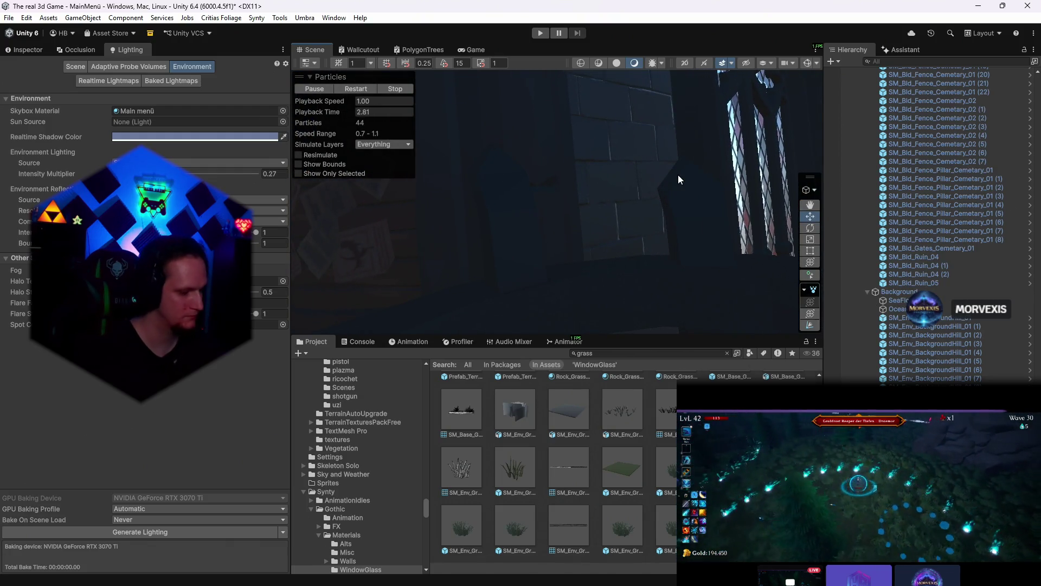
drag(678, 174, 588, 227)
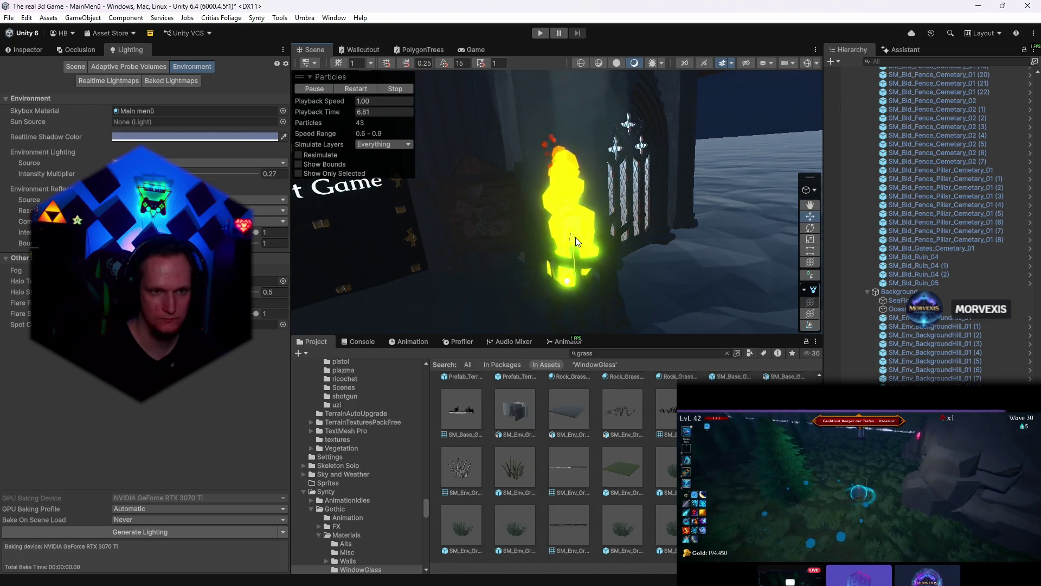
mouse_move(615, 224)
mouse_down()
mouse_move(689, 350)
mouse_move(555, 286)
mouse_up()
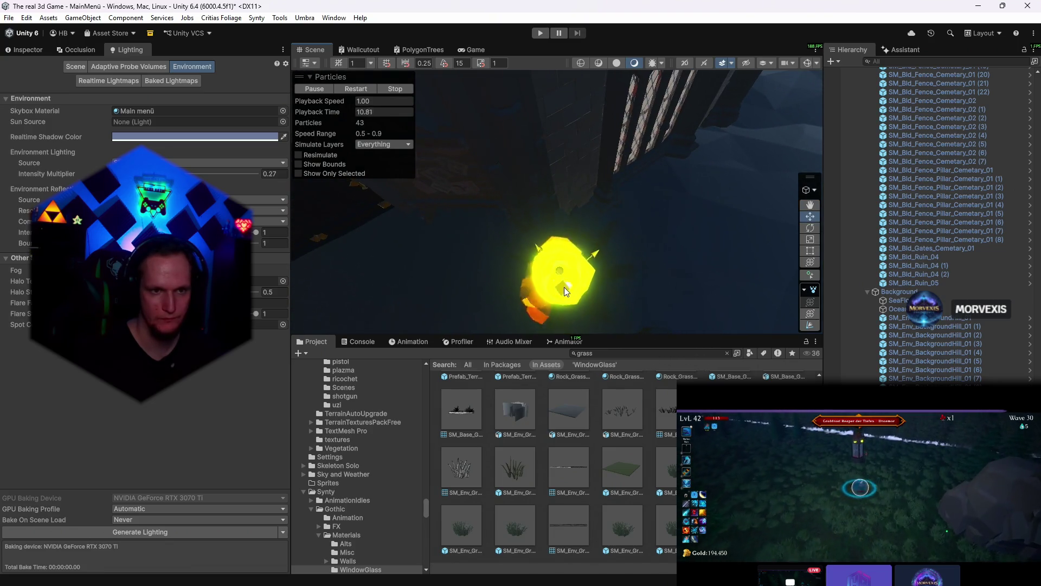
click(476, 49)
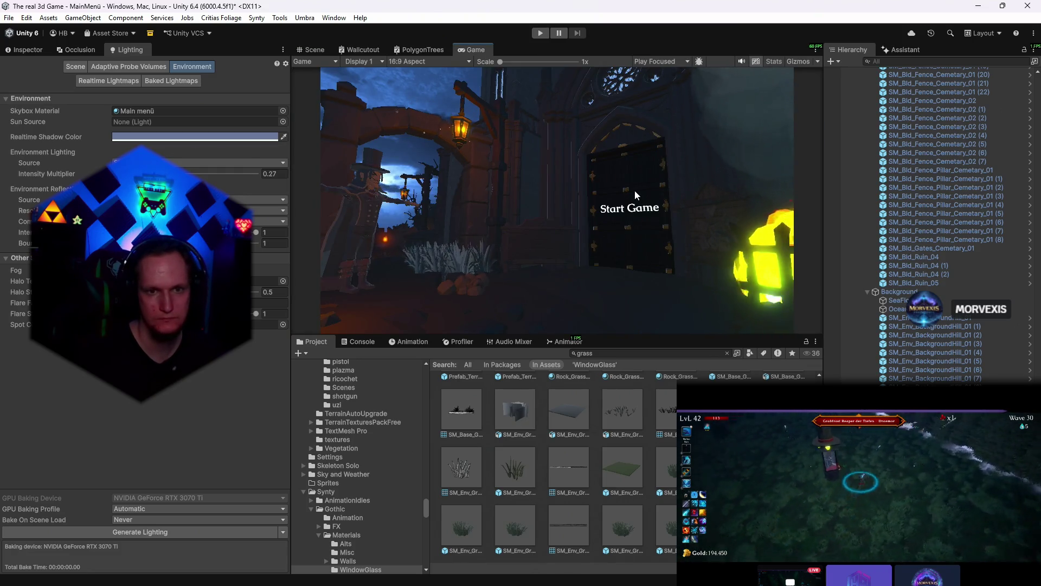
click(314, 49)
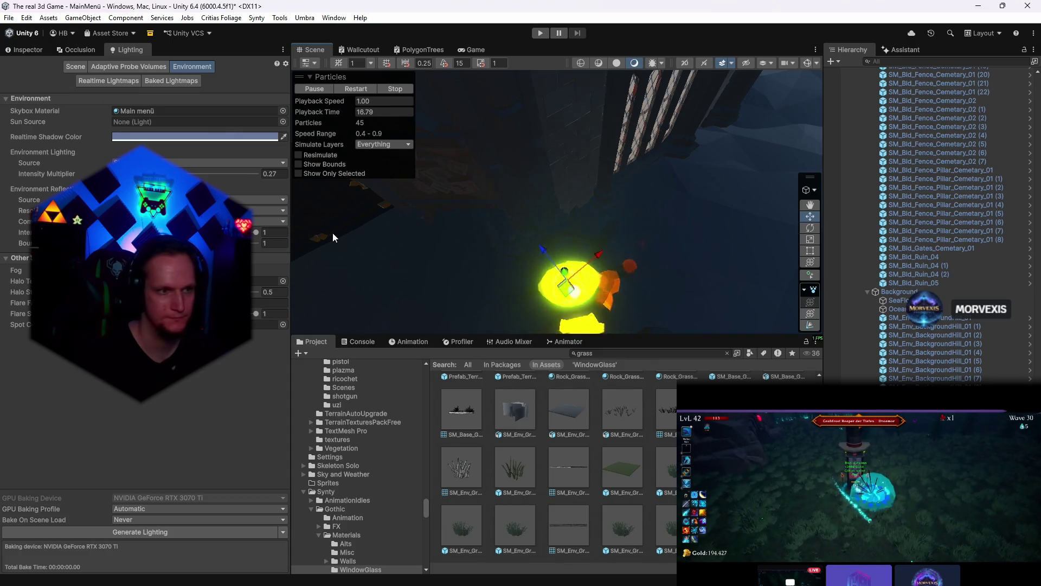
click(27, 50)
drag(618, 203, 520, 204)
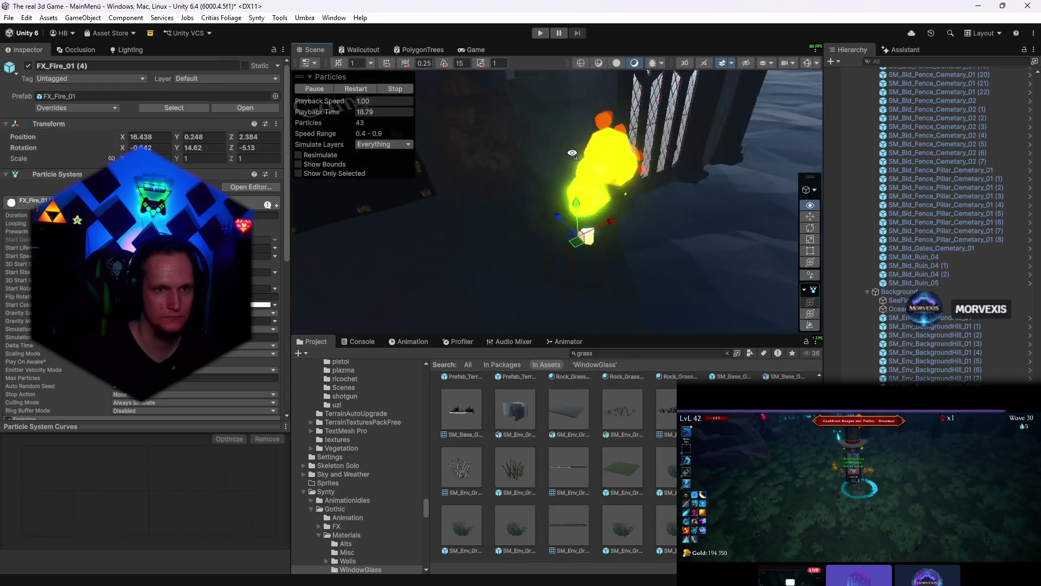
scroll(139, 285, down, 5)
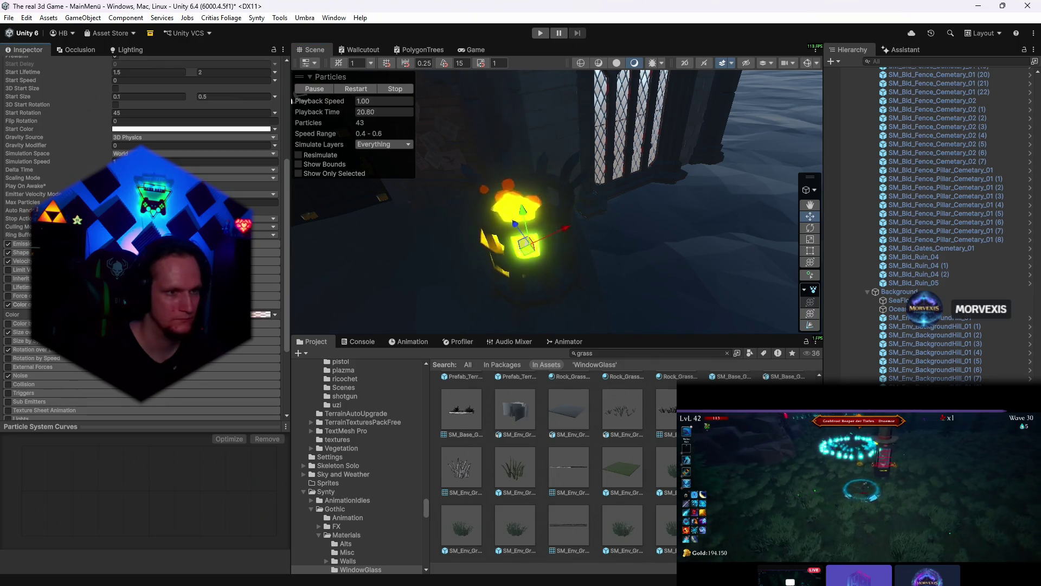
- In Color over Lifetime, add an alpha key after the yellow stop with lowered opacity so the fire fades out
click(261, 314)
click(568, 396)
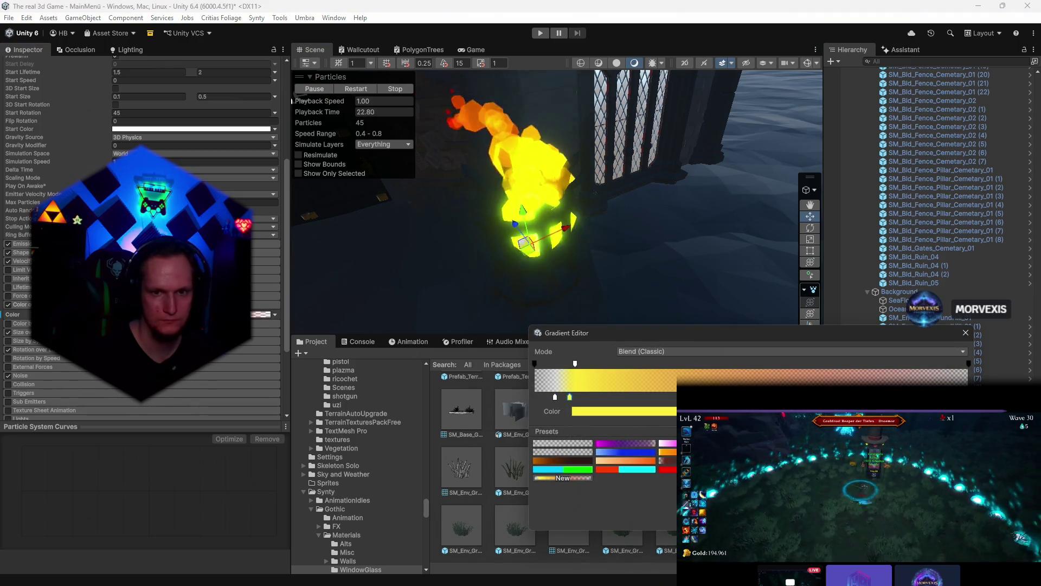
click(574, 364)
drag(671, 412, 616, 412)
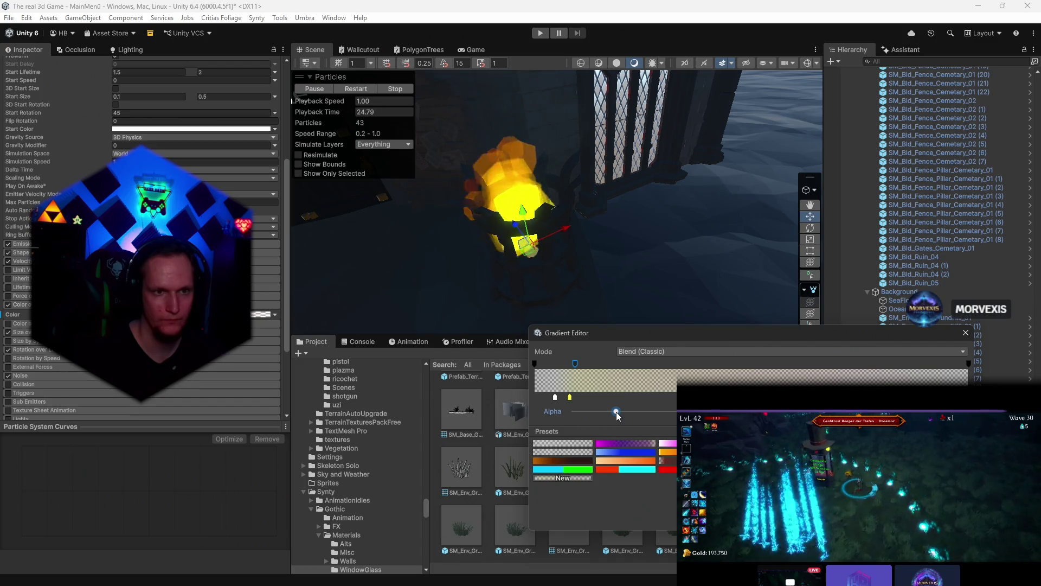
click(965, 333)
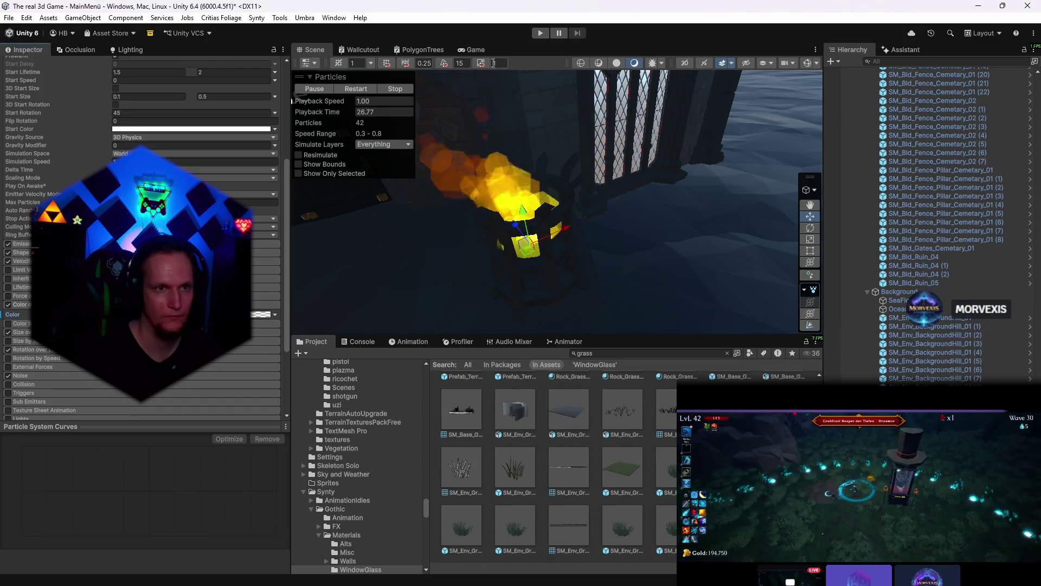
- Preview the recoloured fire in Game view, then select the FX_Smoke_01 (1) smoke effect
click(476, 50)
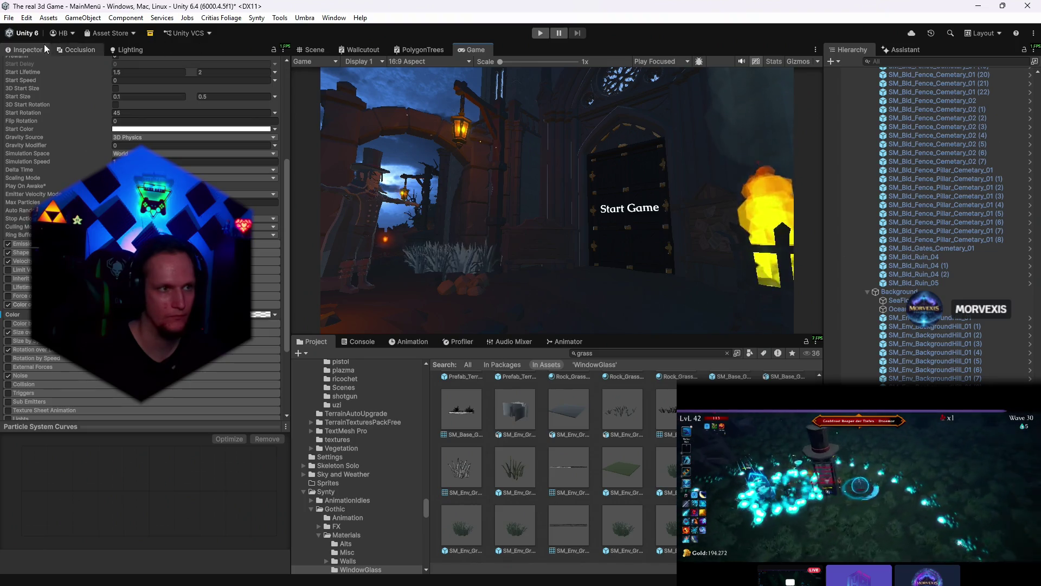
click(314, 49)
drag(504, 163, 582, 131)
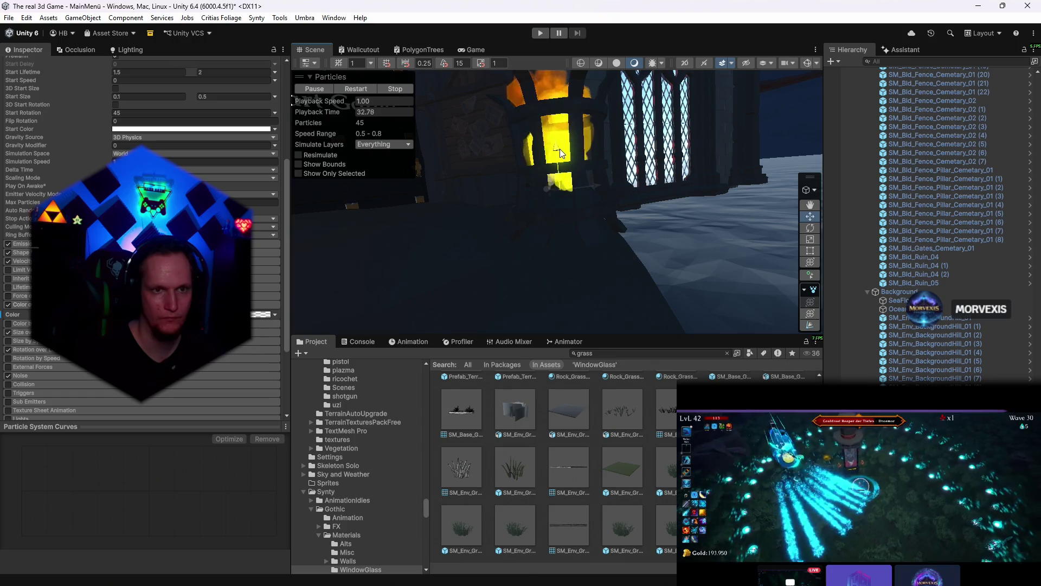
click(476, 50)
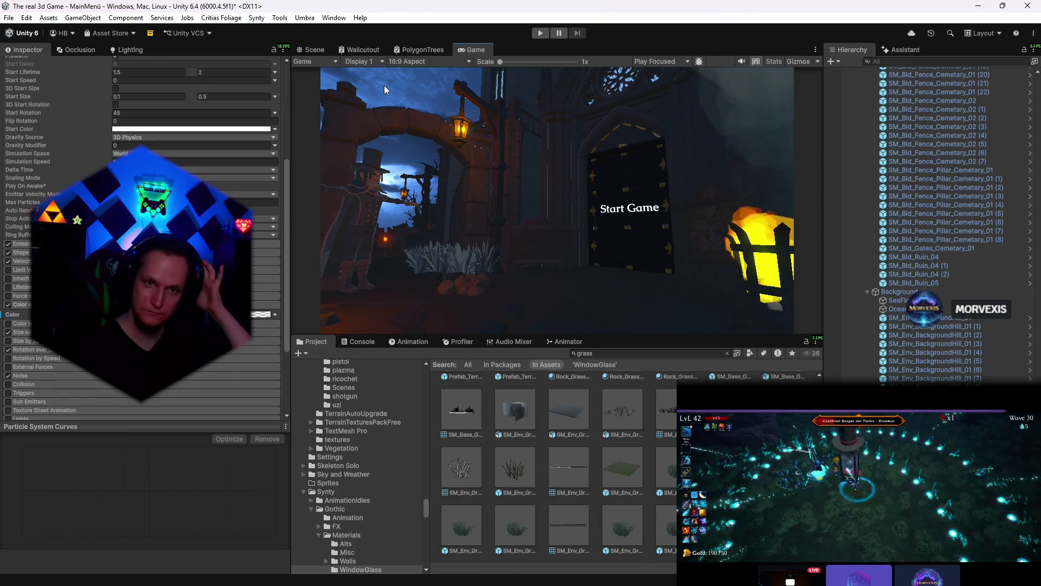
click(315, 50)
drag(489, 204, 589, 212)
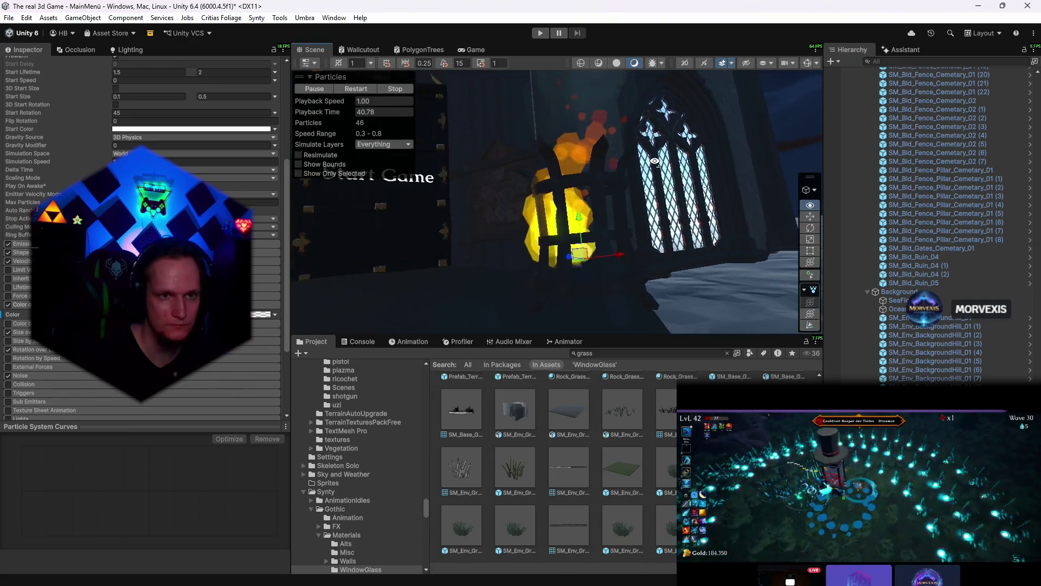
click(590, 217)
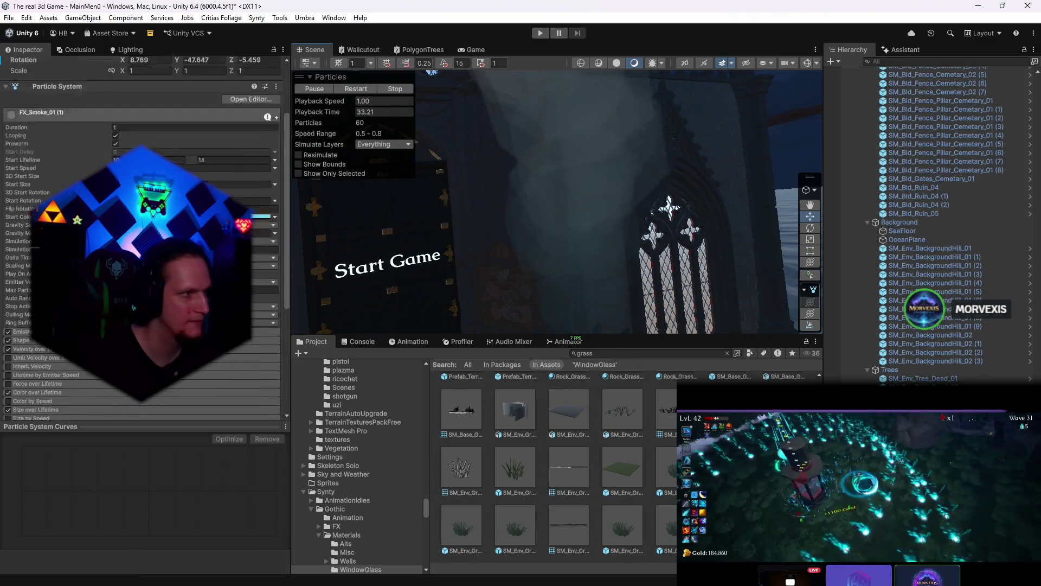